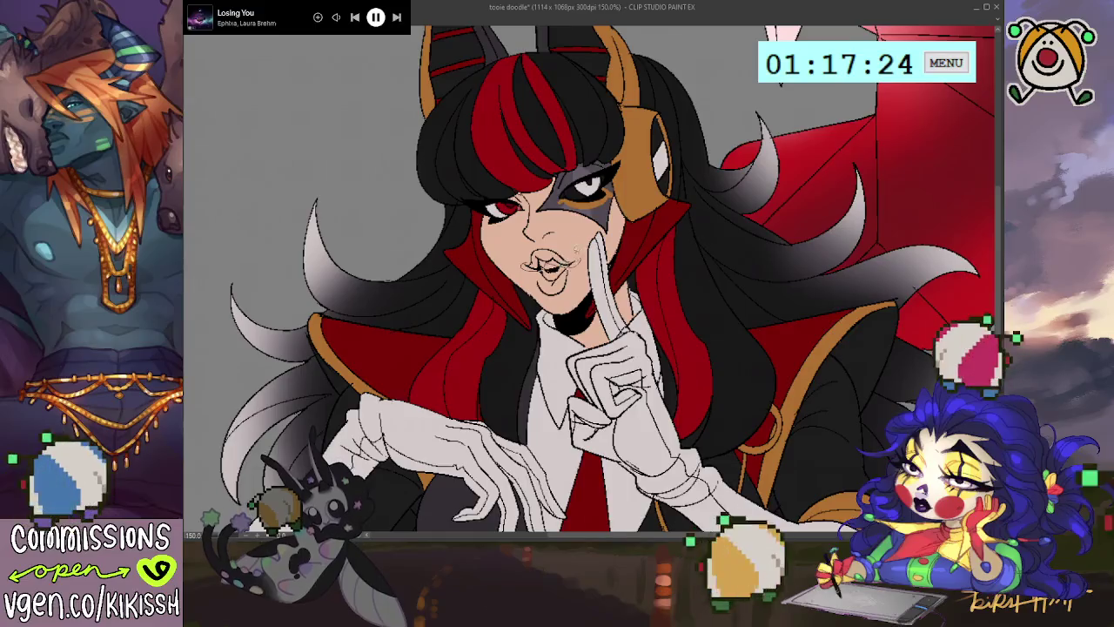
Erase the sketchy lines around the lips and brush more red into the lower lip
{"action": "mouse_move", "coordinate": [551, 252]}
{"action": "left_mouse_down"}
{"action": "mouse_move", "coordinate": [578, 245]}
{"action": "mouse_move", "coordinate": [552, 248]}
{"action": "left_mouse_up"}
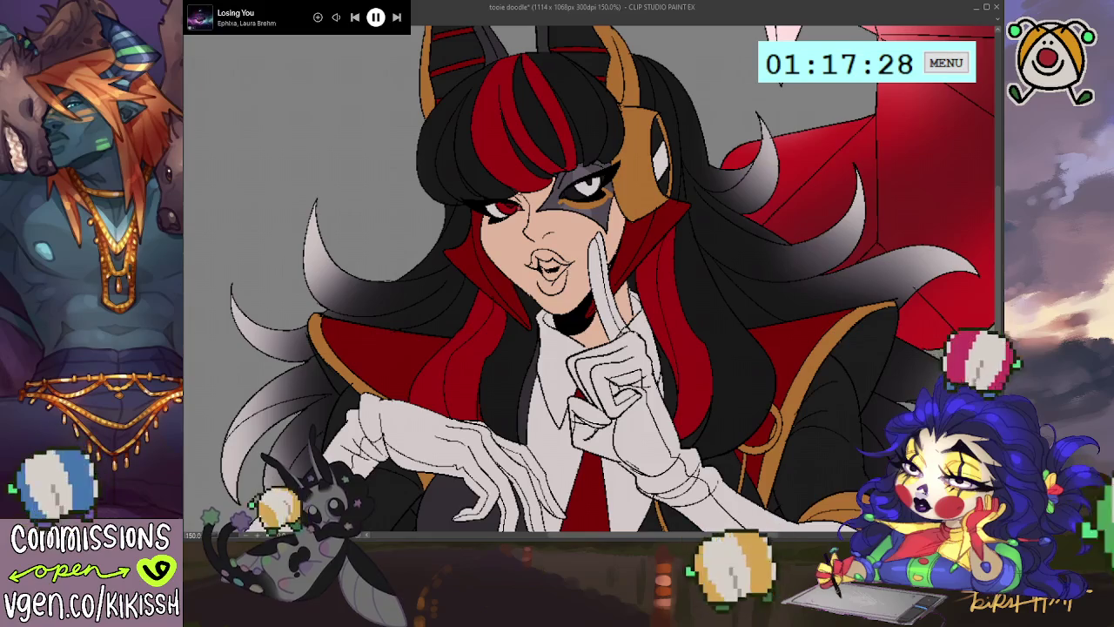
{"action": "key", "text": "ctrl+z"}
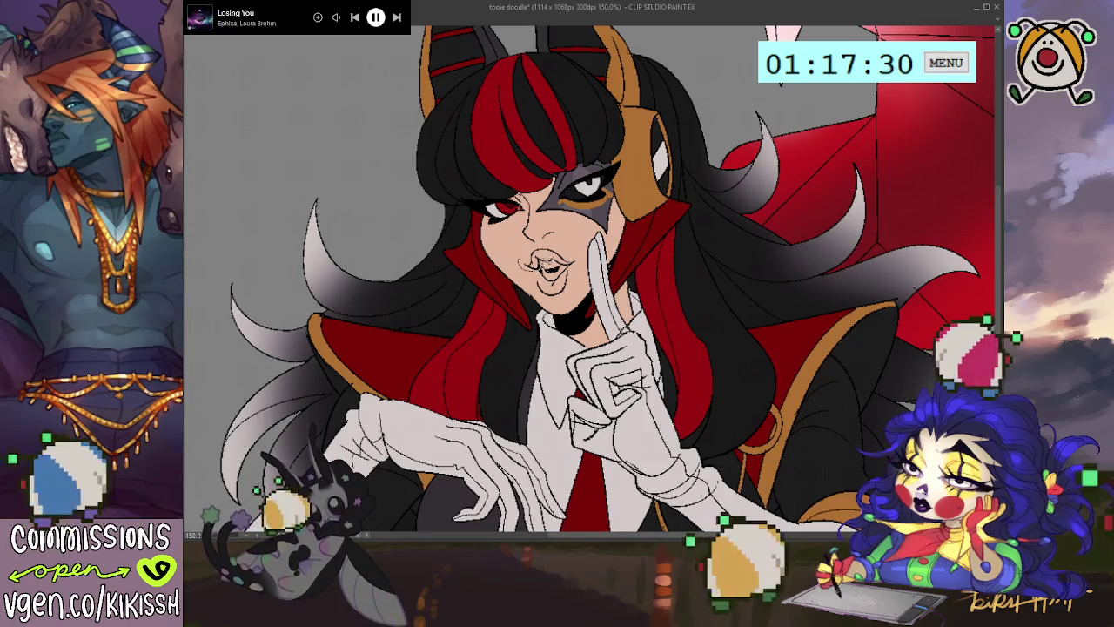
{"action": "key", "text": "ctrl+y"}
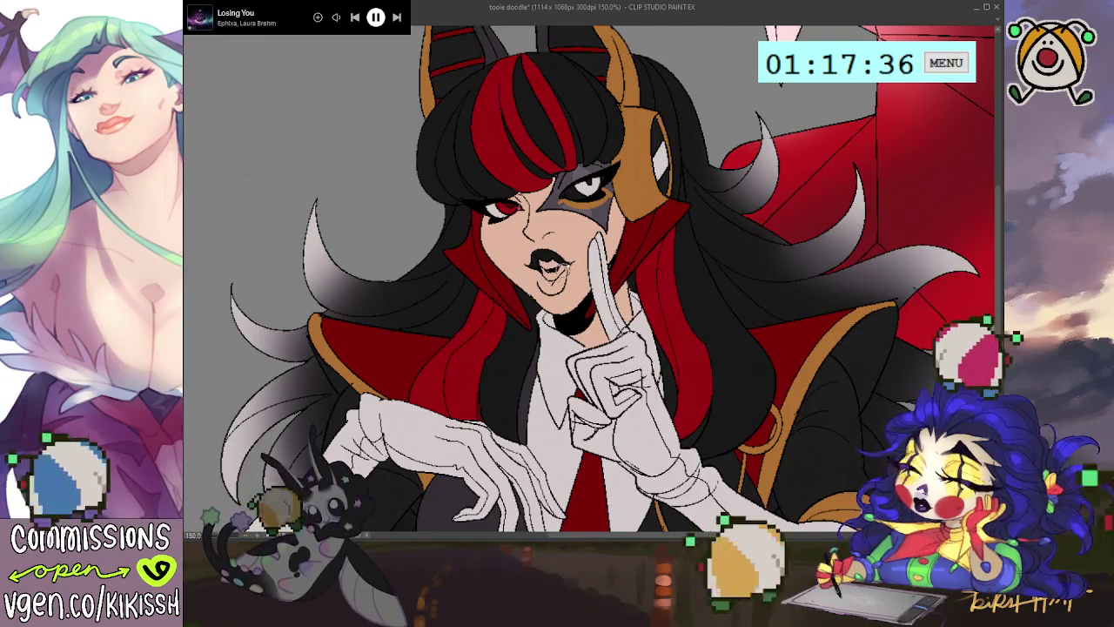
{"action": "left_click_drag", "start_coordinate": [540, 277], "coordinate": [564, 277]}
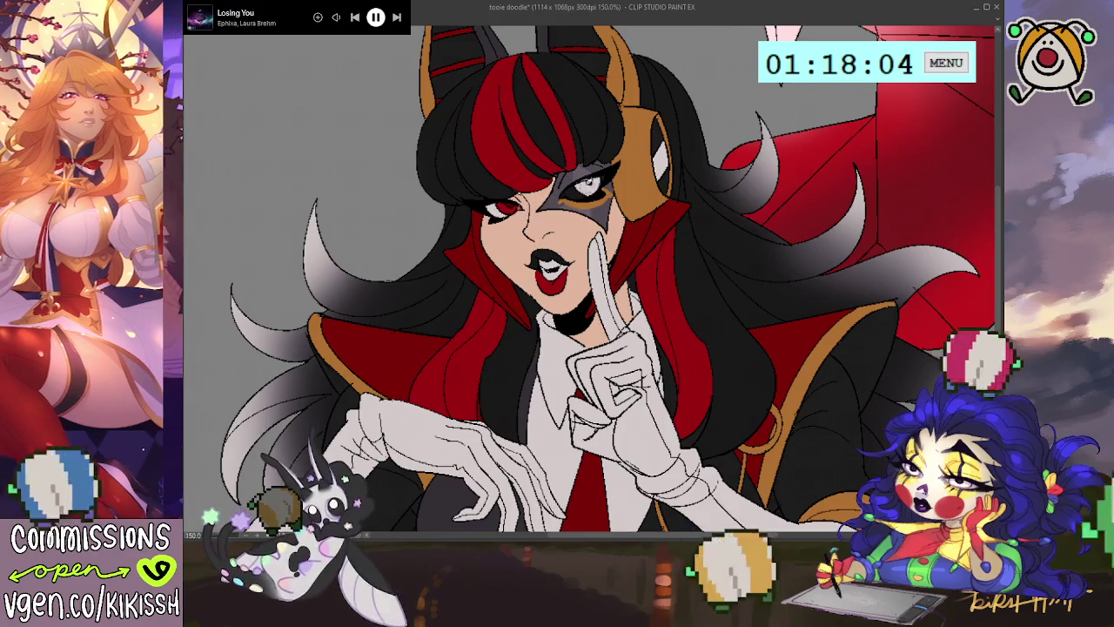
{"action": "scroll", "coordinate": [557, 261], "scroll_direction": "down", "scroll_amount": 2}
Zoom the canvas out to 100%, briefly selecting and deselecting a small area beside the eye
{"action": "scroll", "coordinate": [574, 206], "scroll_direction": "down", "scroll_amount": 2}
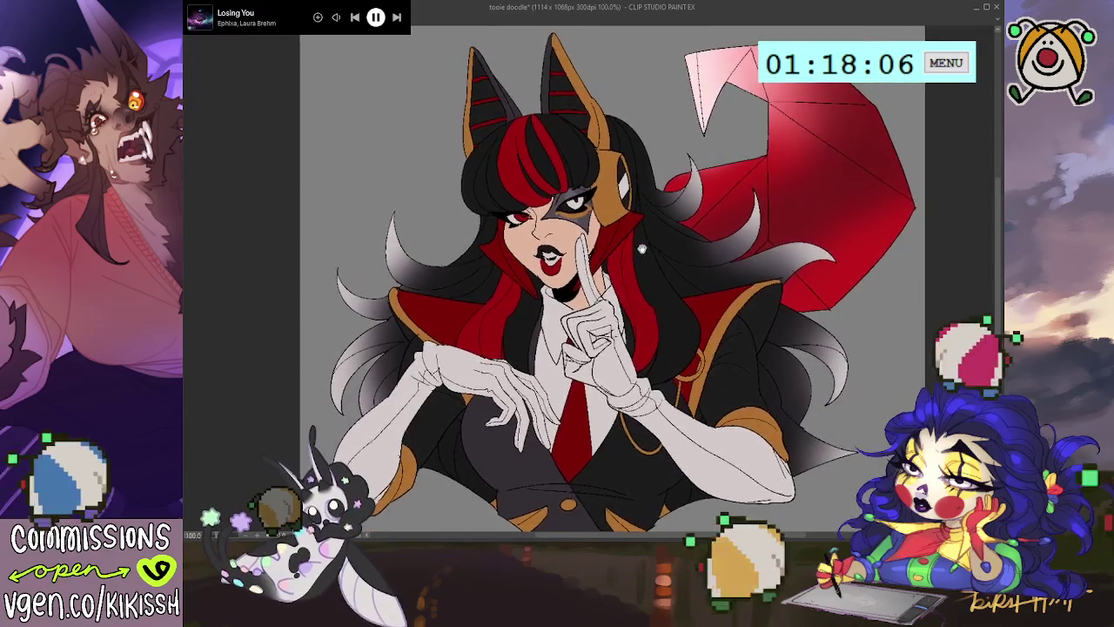
{"action": "scroll", "coordinate": [557, 242], "scroll_direction": "up", "scroll_amount": 1}
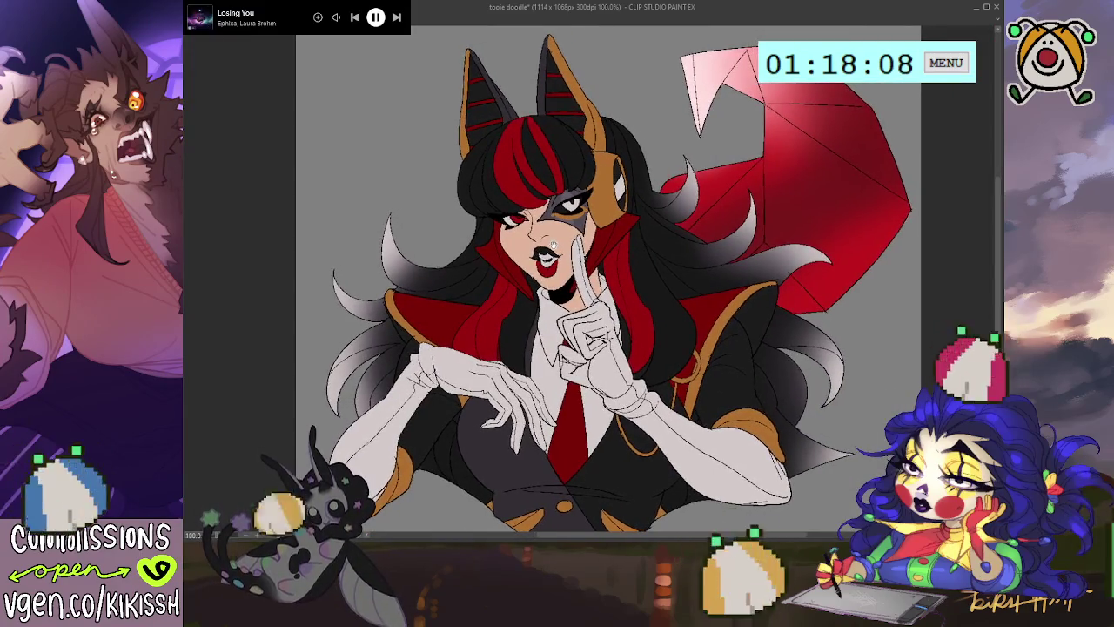
{"action": "scroll", "coordinate": [558, 239], "scroll_direction": "down", "scroll_amount": 1}
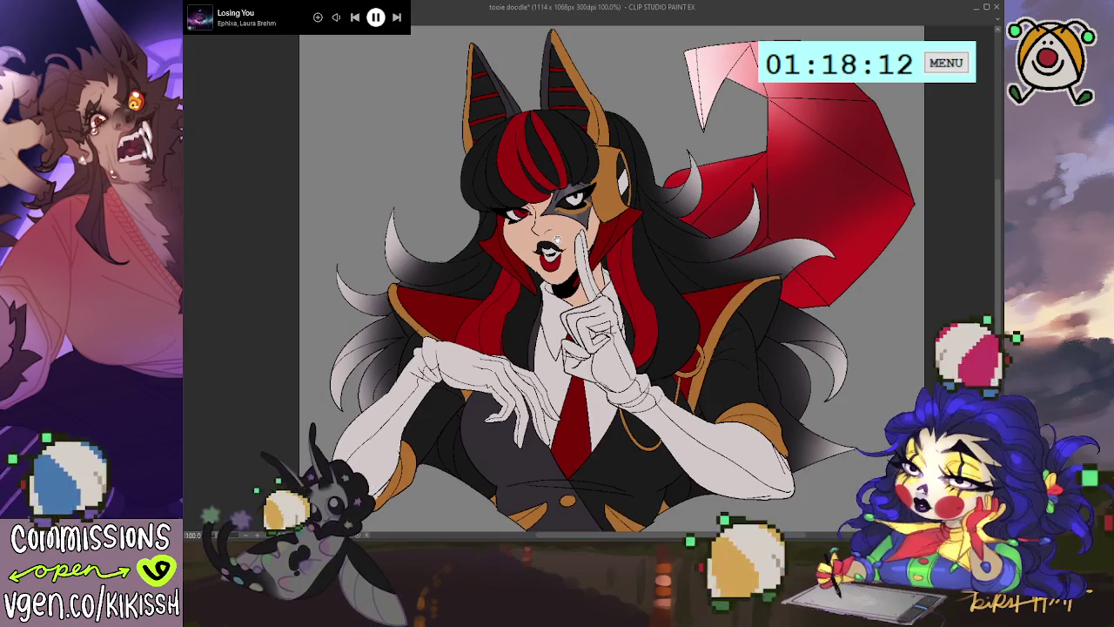
{"action": "scroll", "coordinate": [556, 236], "scroll_direction": "up", "scroll_amount": 1}
{"action": "scroll", "coordinate": [554, 235], "scroll_direction": "down", "scroll_amount": 1}
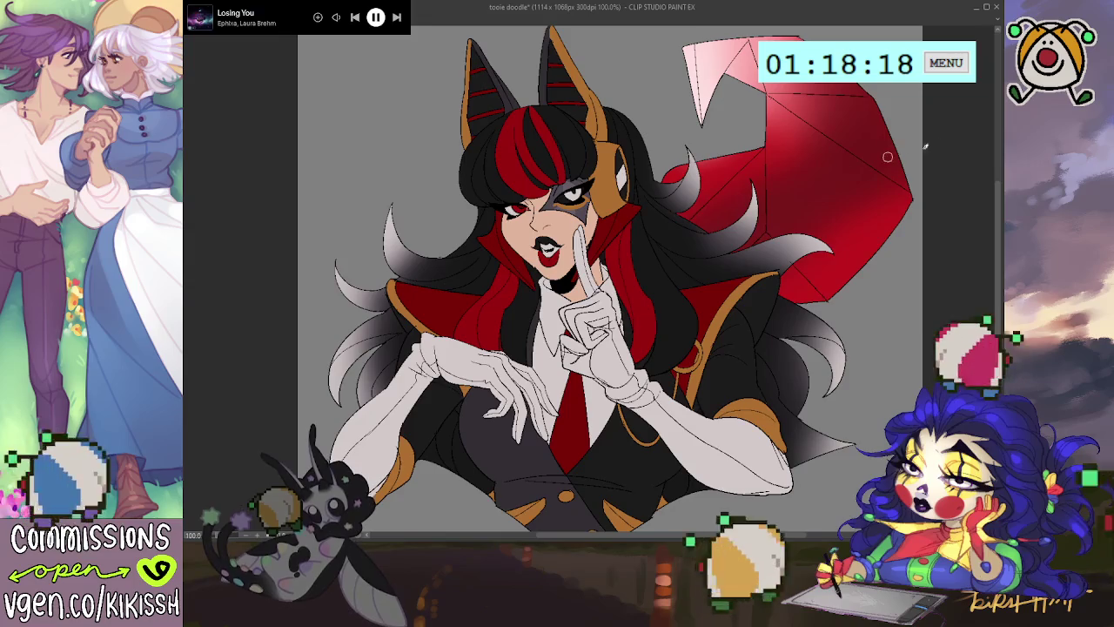
{"action": "left_click_drag", "start_coordinate": [555, 196], "coordinate": [588, 214]}
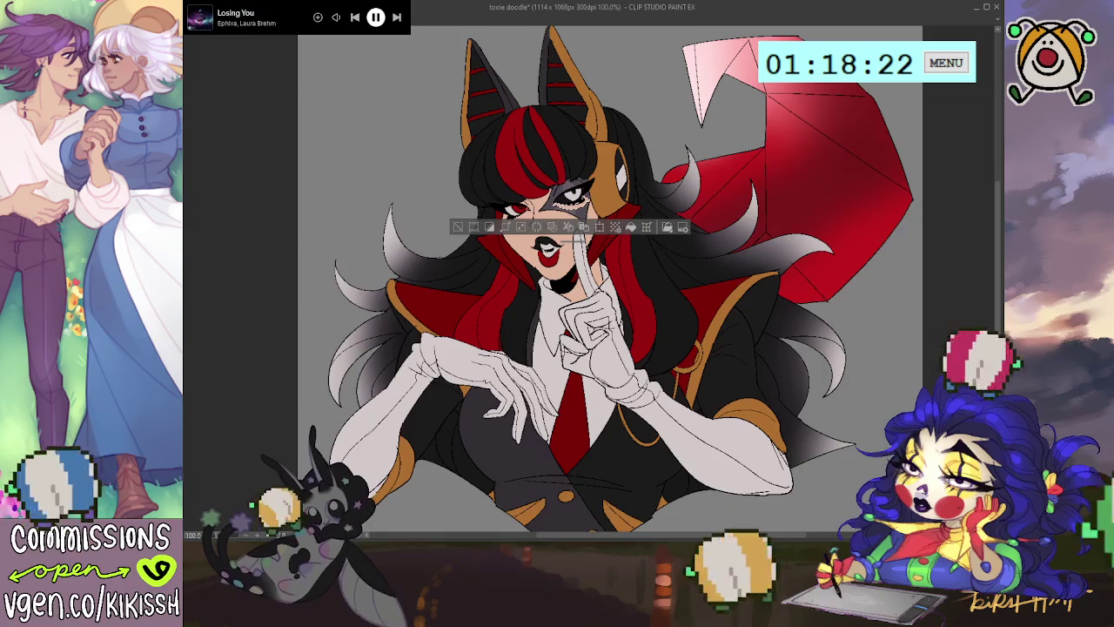
{"action": "key", "text": "ctrl+d"}
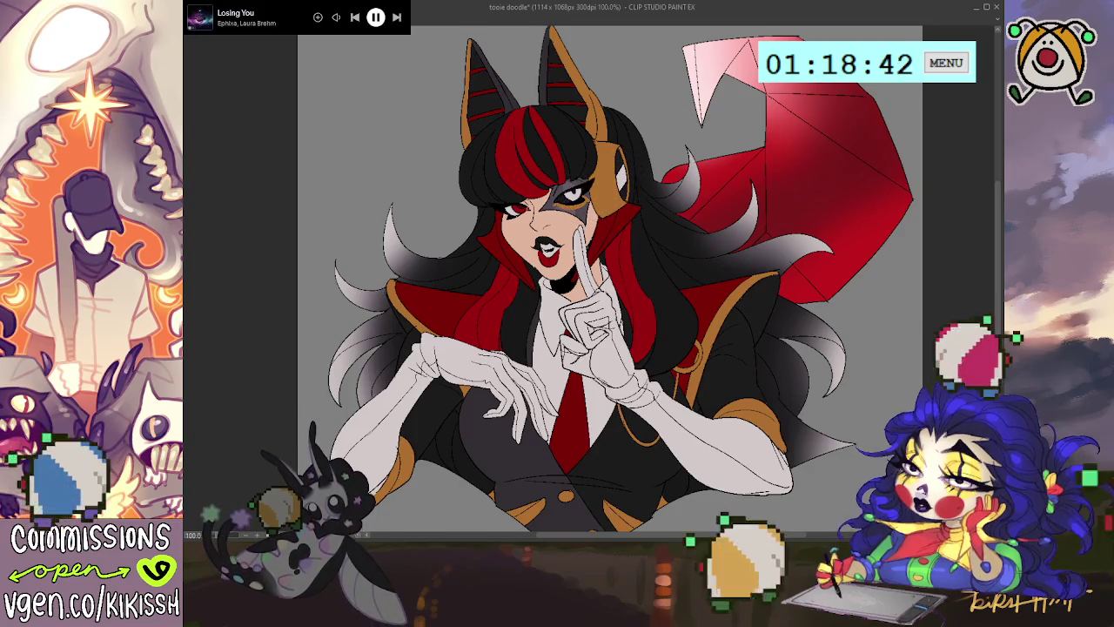
Paint gold over the ornament beside the right eye and along both ears' inner edges
{"action": "left_click_drag", "start_coordinate": [579, 204], "coordinate": [625, 176]}
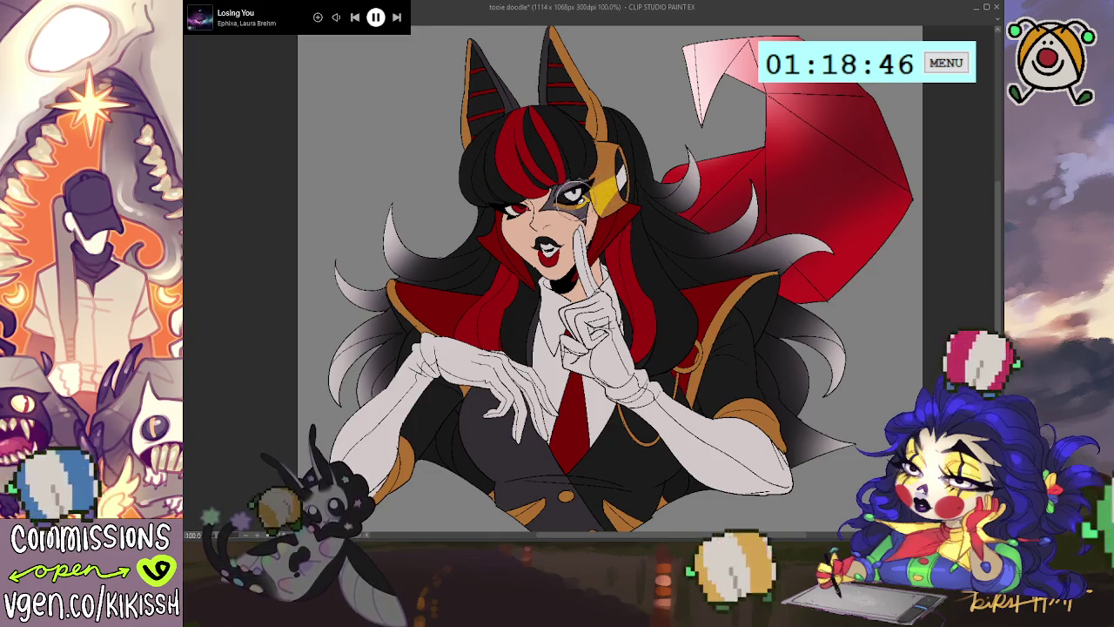
{"action": "mouse_move", "coordinate": [588, 201]}
{"action": "left_mouse_down"}
{"action": "mouse_move", "coordinate": [609, 178]}
{"action": "mouse_move", "coordinate": [587, 194]}
{"action": "left_mouse_up"}
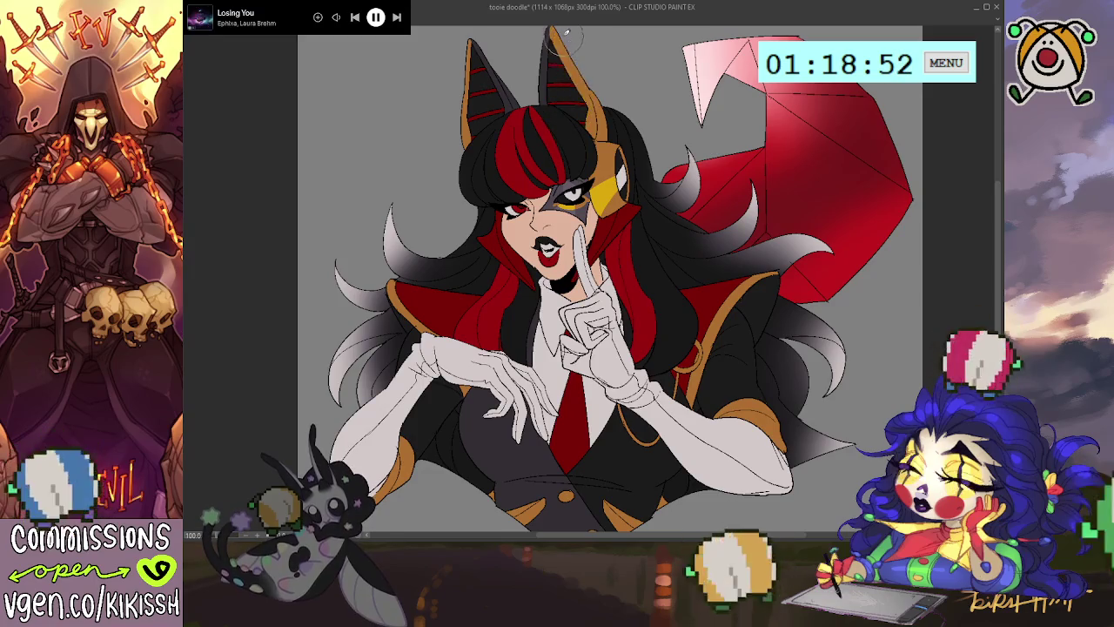
{"action": "left_click_drag", "start_coordinate": [564, 32], "coordinate": [573, 115]}
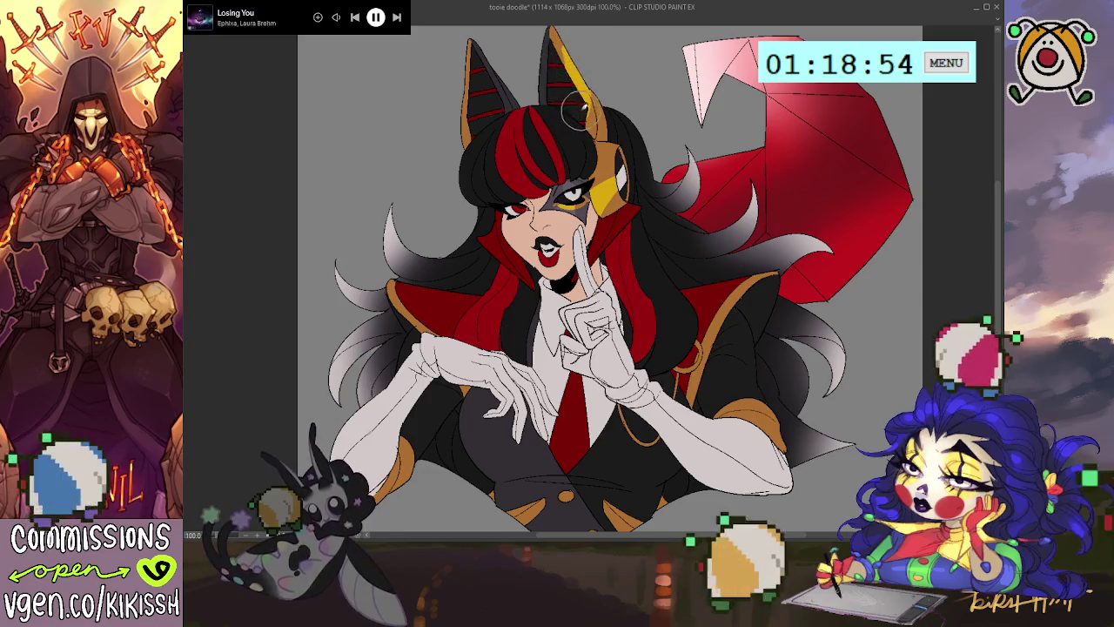
{"action": "mouse_move", "coordinate": [570, 52]}
{"action": "left_mouse_down"}
{"action": "mouse_move", "coordinate": [592, 105]}
{"action": "mouse_move", "coordinate": [609, 87]}
{"action": "left_mouse_up"}
{"action": "left_click_drag", "start_coordinate": [474, 70], "coordinate": [467, 115]}
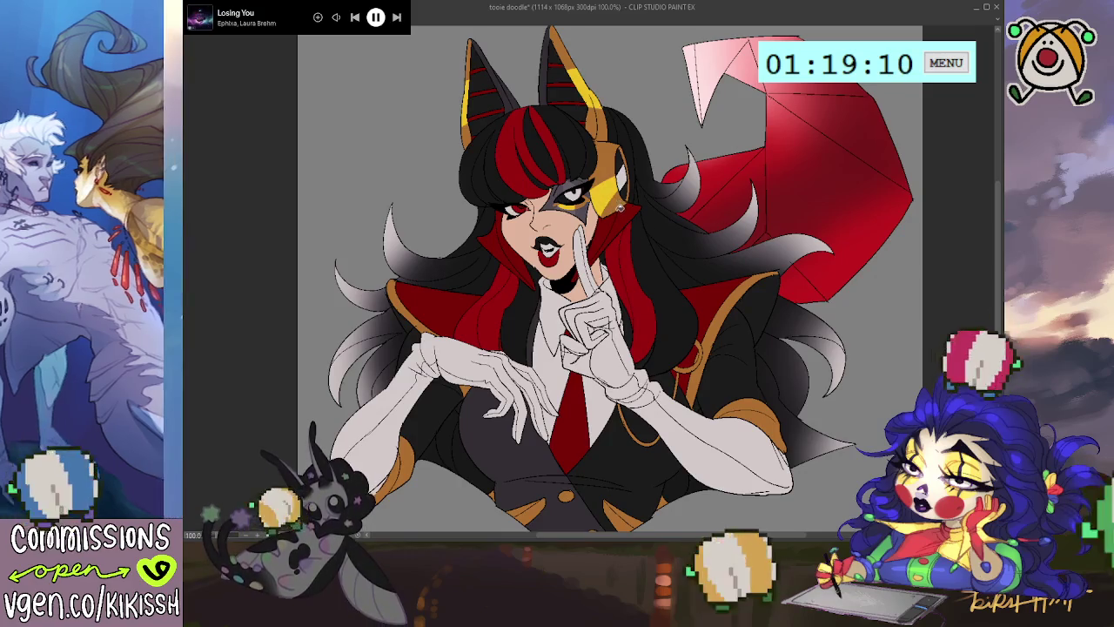
Add gold trim along both collar edges and gold highlights on both cuffs
{"action": "left_click_drag", "start_coordinate": [747, 283], "coordinate": [721, 329]}
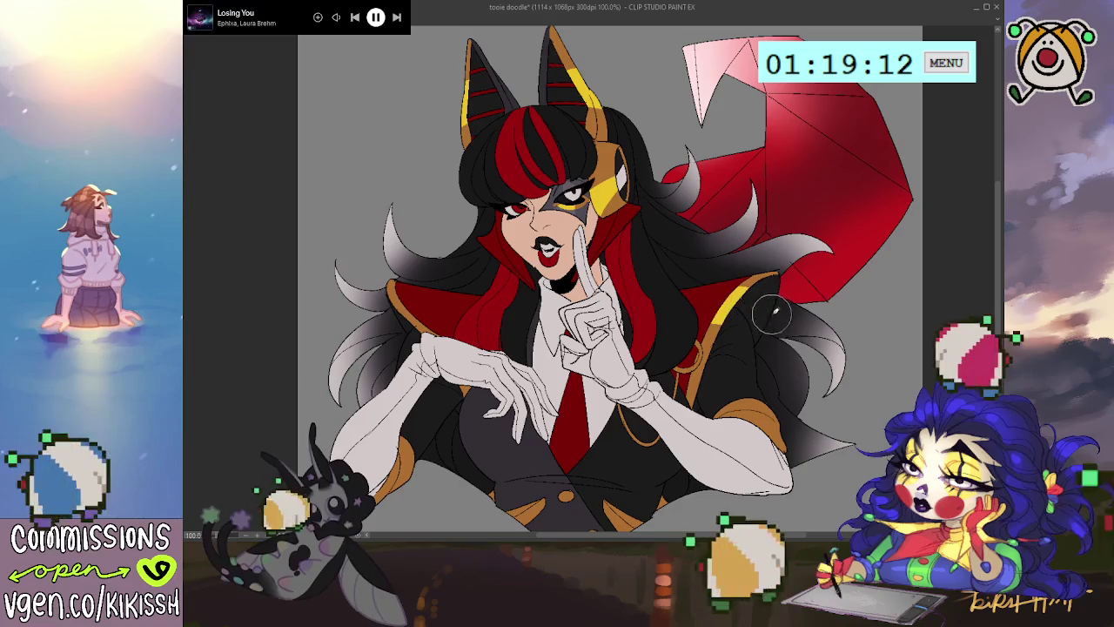
{"action": "left_click_drag", "start_coordinate": [428, 303], "coordinate": [402, 340]}
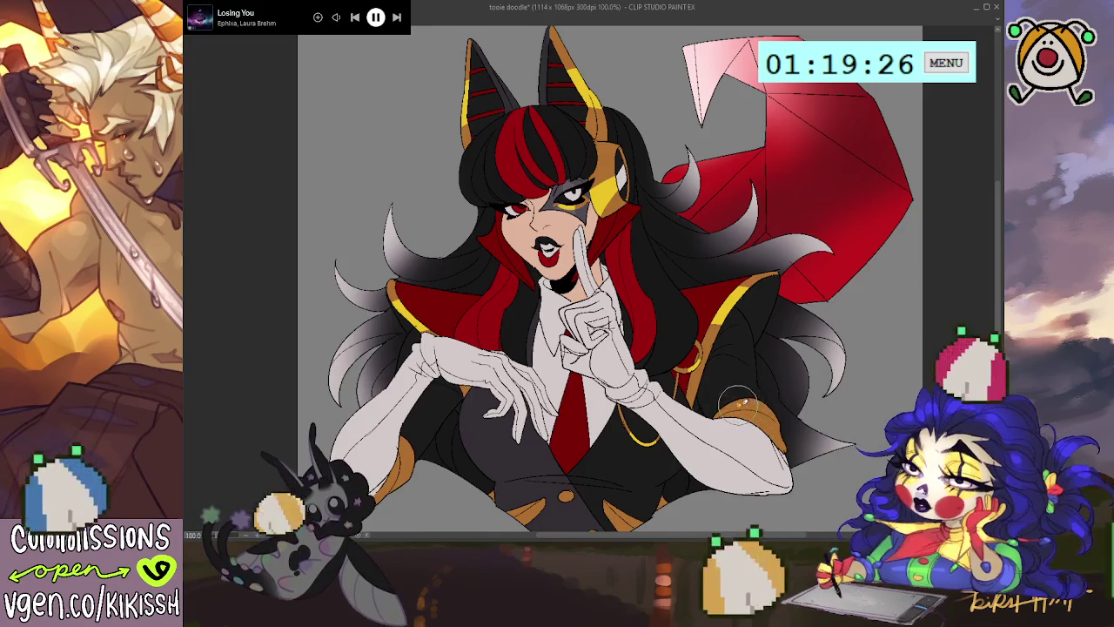
{"action": "left_click_drag", "start_coordinate": [737, 401], "coordinate": [746, 419]}
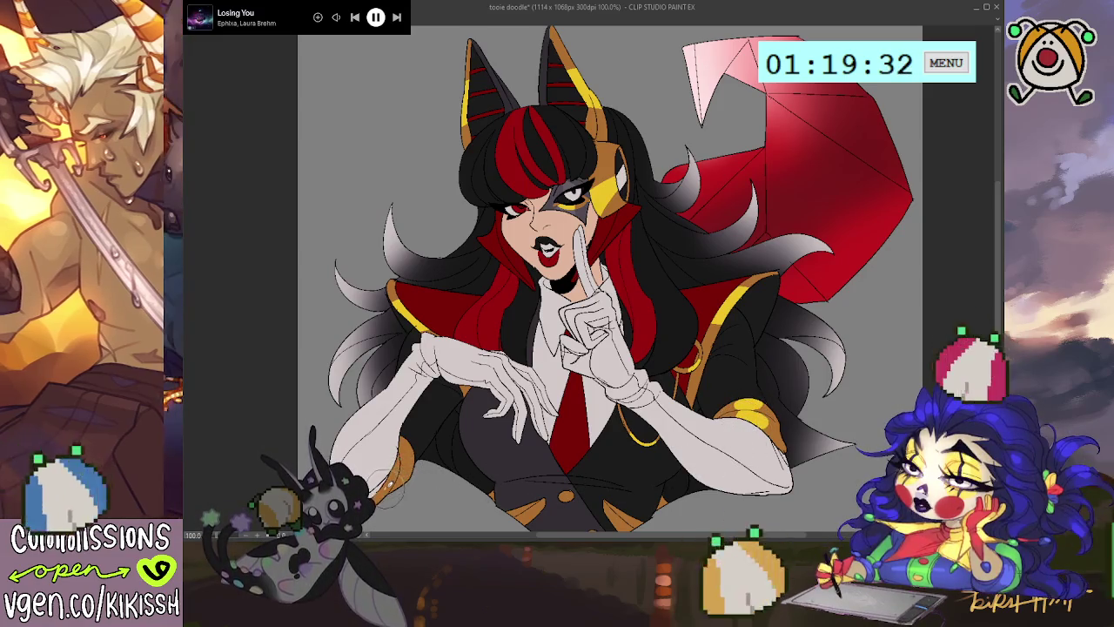
{"action": "left_click_drag", "start_coordinate": [387, 475], "coordinate": [407, 453]}
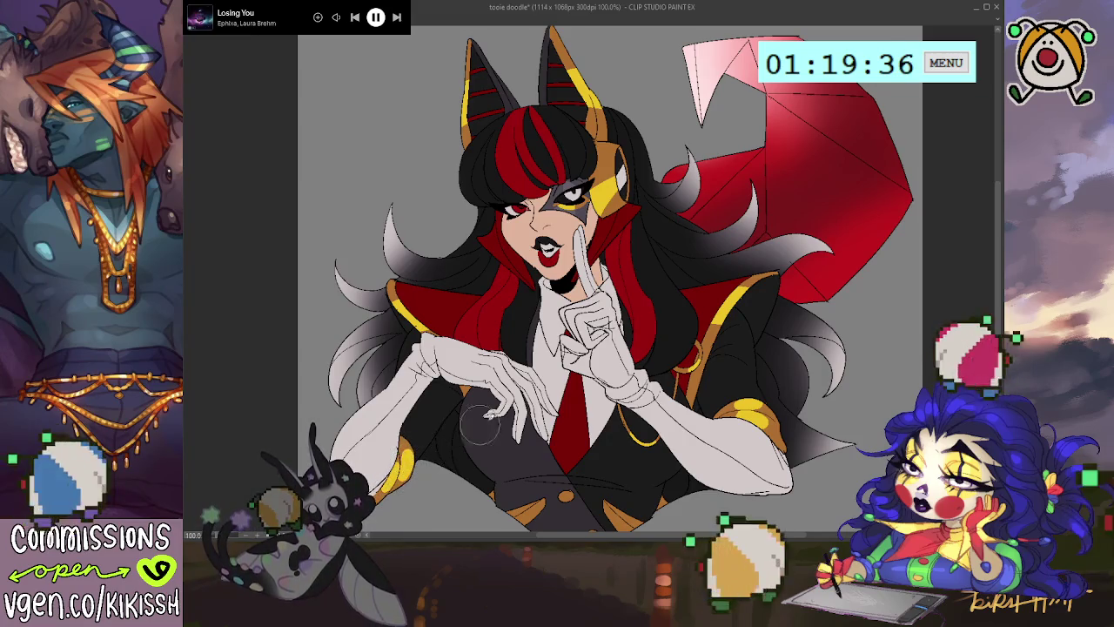
{"action": "scroll", "coordinate": [631, 400], "scroll_direction": "down", "scroll_amount": 1}
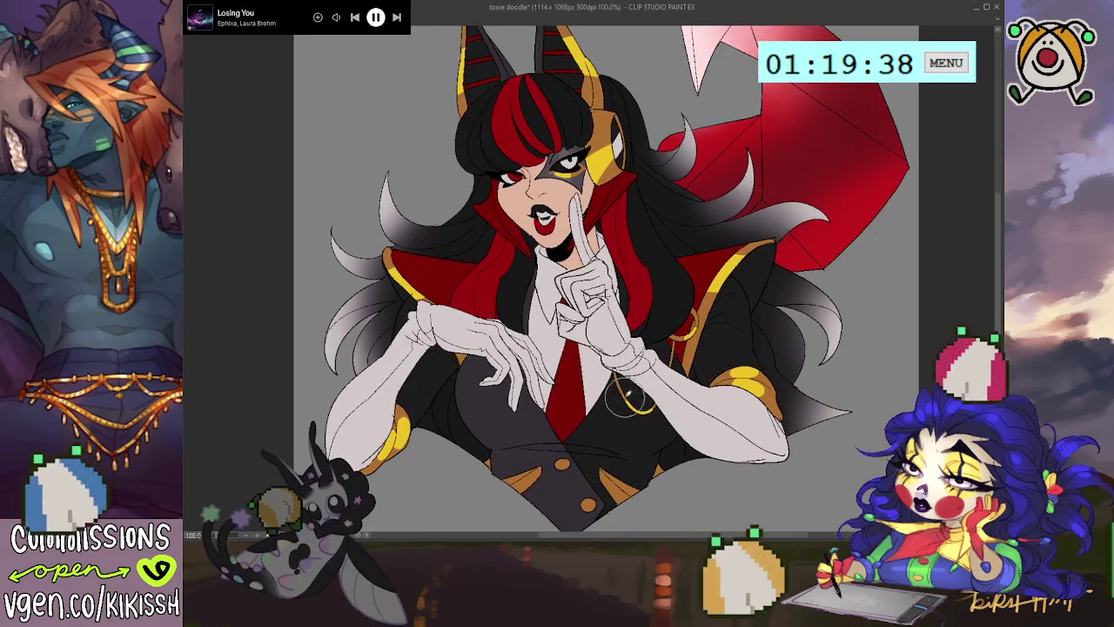
{"action": "left_click_drag", "start_coordinate": [662, 305], "coordinate": [669, 320]}
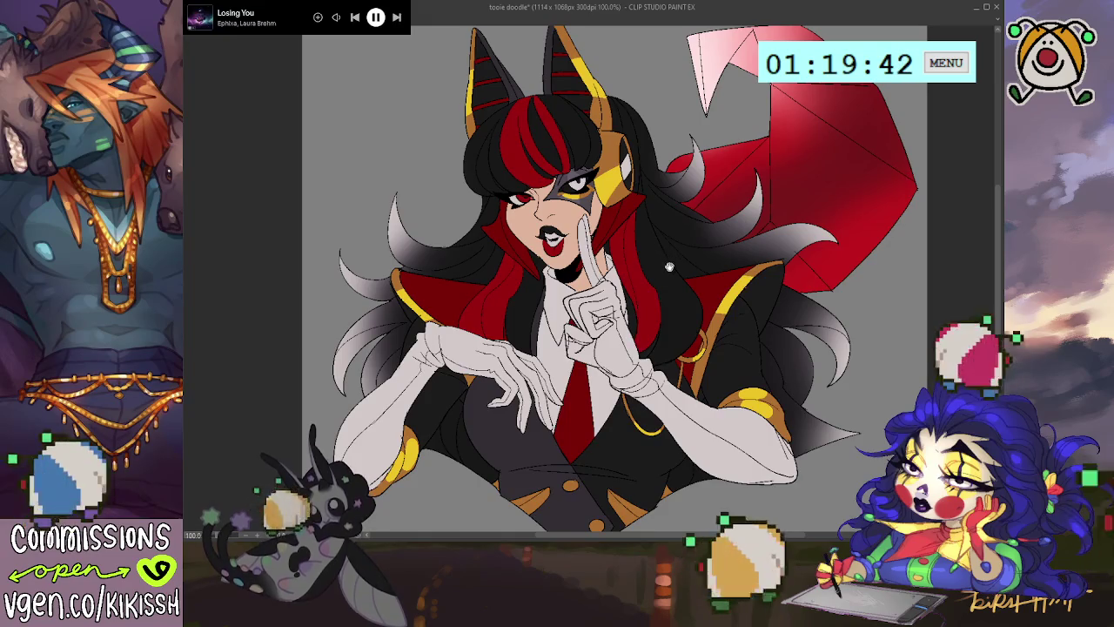
{"action": "scroll", "coordinate": [662, 285], "scroll_direction": "down", "scroll_amount": 1}
{"action": "scroll", "coordinate": [662, 286], "scroll_direction": "down", "scroll_amount": 2}
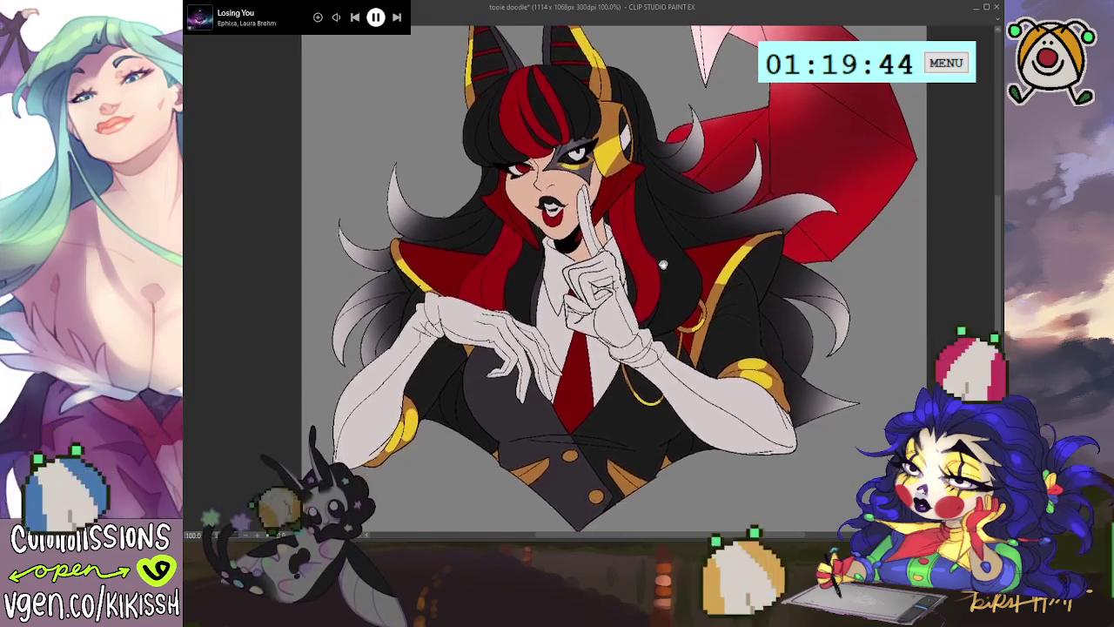
{"action": "scroll", "coordinate": [667, 261], "scroll_direction": "down", "scroll_amount": 1}
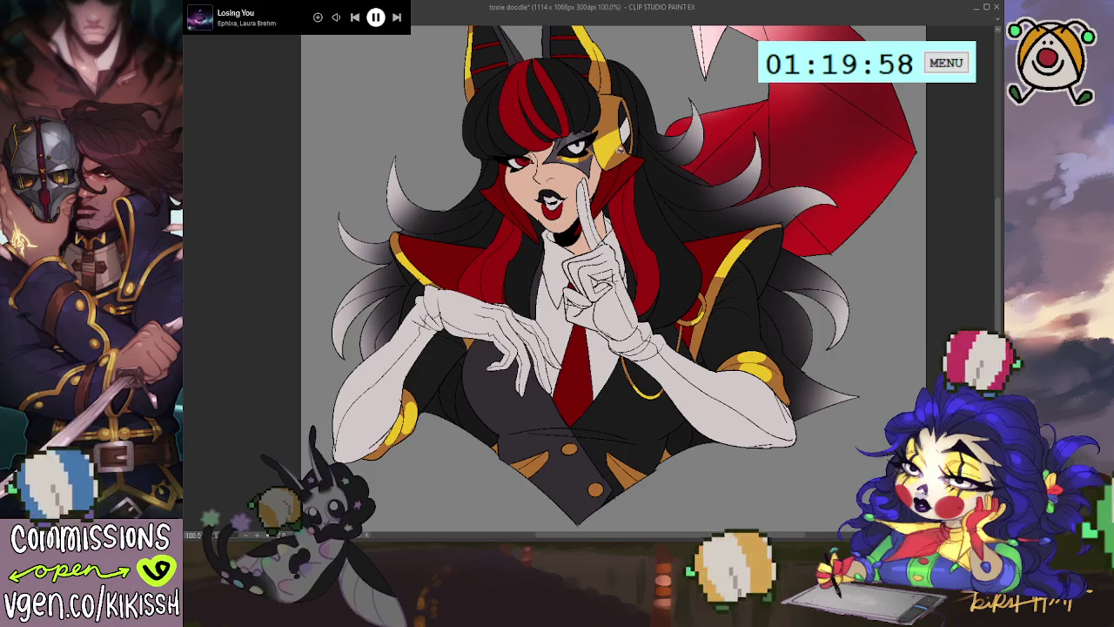
{"action": "left_click_drag", "start_coordinate": [779, 173], "coordinate": [722, 350]}
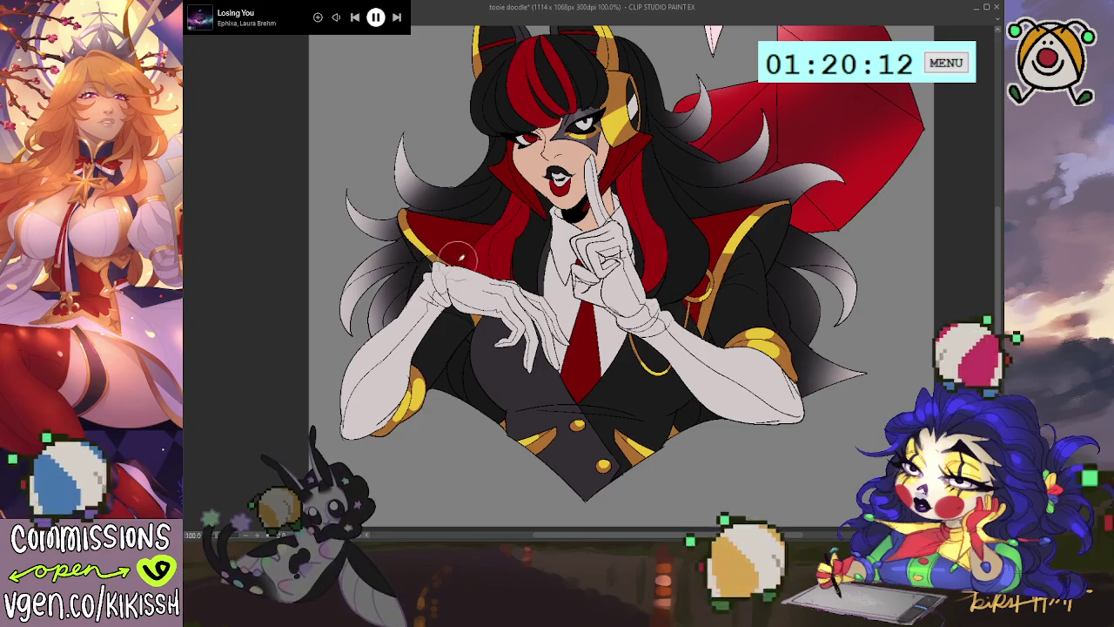
Repaint the lower lip's shape, adding white highlights for a cleaner mouth
{"action": "left_click_drag", "start_coordinate": [760, 302], "coordinate": [762, 358]}
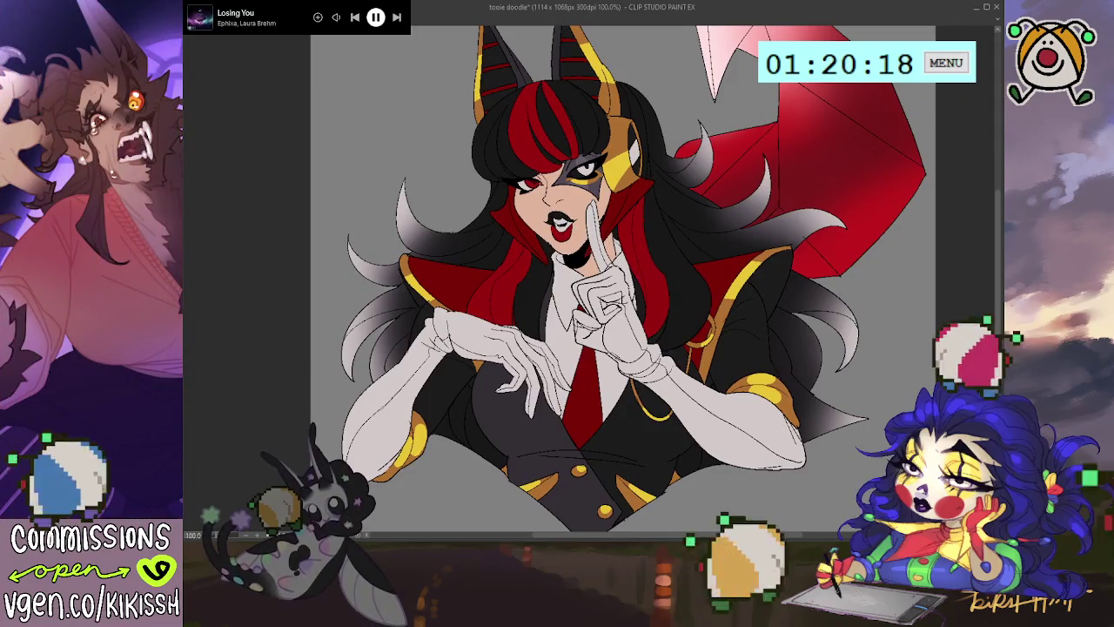
{"action": "left_click_drag", "start_coordinate": [557, 228], "coordinate": [570, 240]}
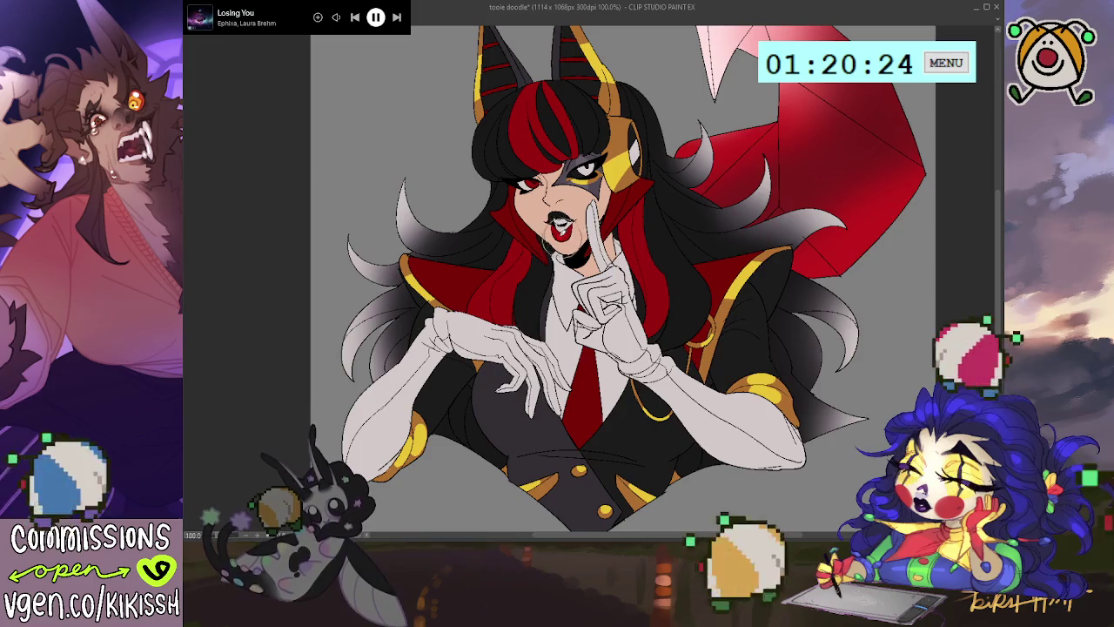
{"action": "left_click_drag", "start_coordinate": [561, 228], "coordinate": [570, 239]}
{"action": "left_click_drag", "start_coordinate": [744, 180], "coordinate": [694, 216]}
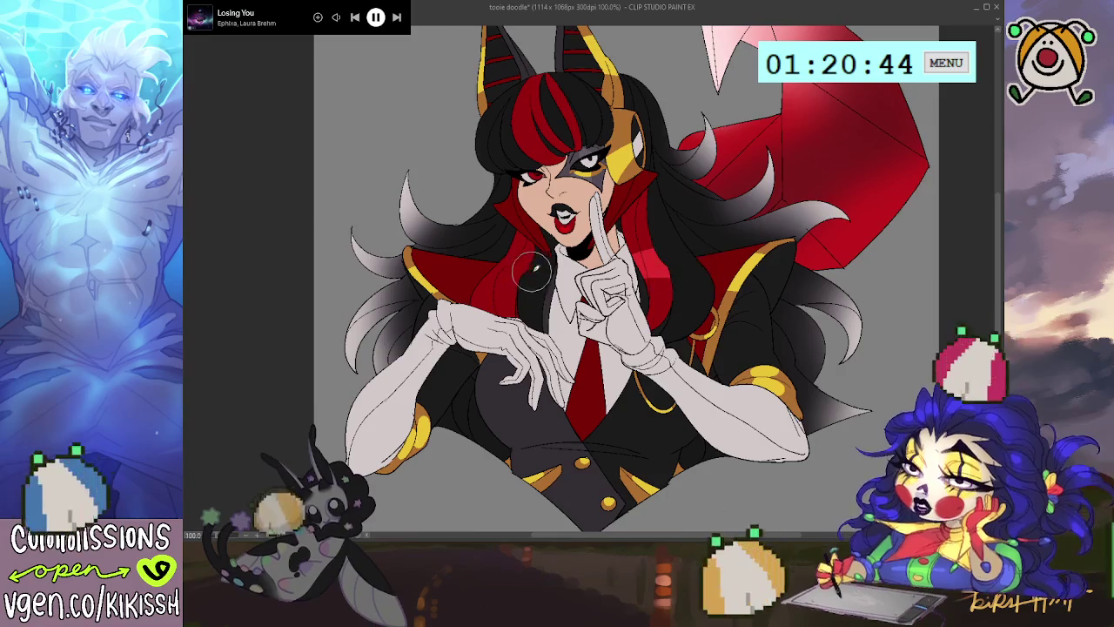
Paint a thin red fold line and a darker red diagonal stroke across the wing
{"action": "left_click_drag", "start_coordinate": [548, 137], "coordinate": [560, 209]}
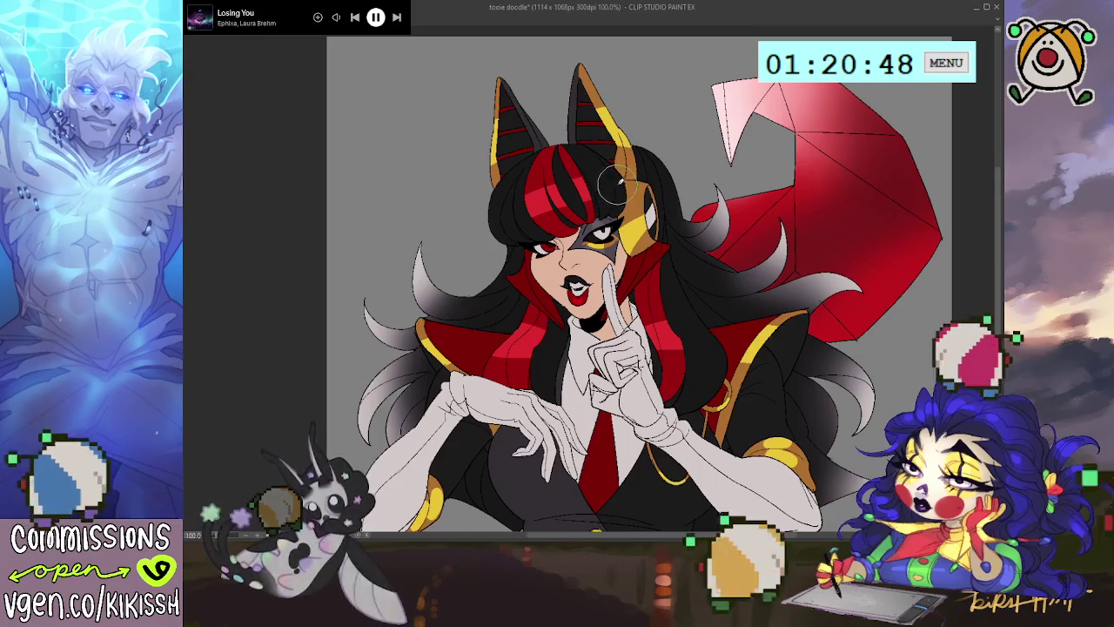
{"action": "left_click_drag", "start_coordinate": [662, 200], "coordinate": [649, 159]}
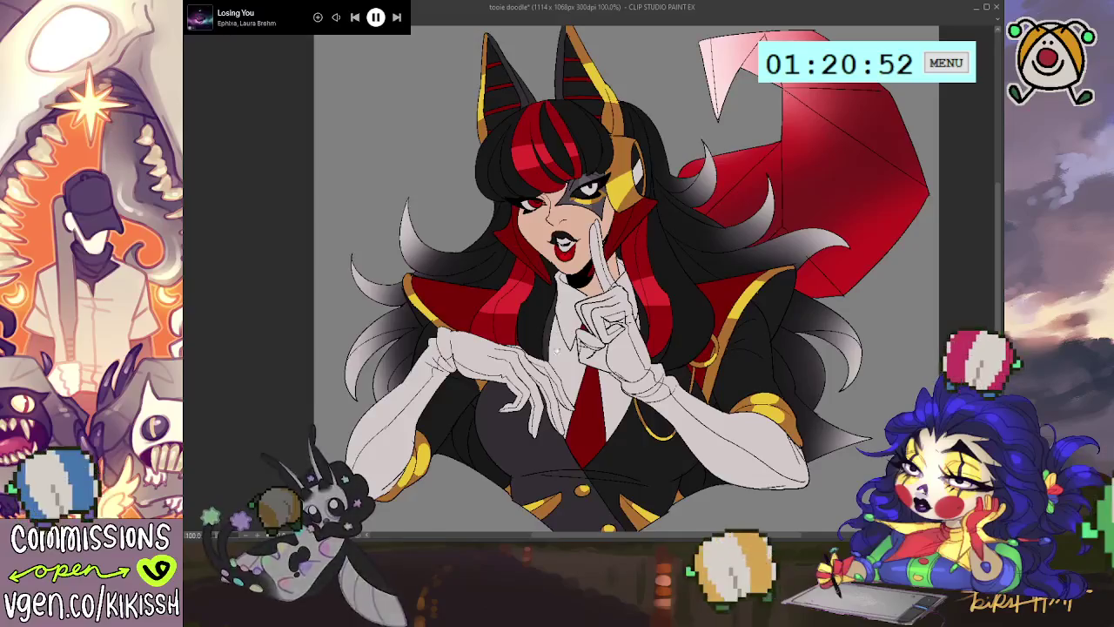
{"action": "left_click_drag", "start_coordinate": [555, 348], "coordinate": [535, 358]}
{"action": "left_click_drag", "start_coordinate": [780, 210], "coordinate": [771, 219]}
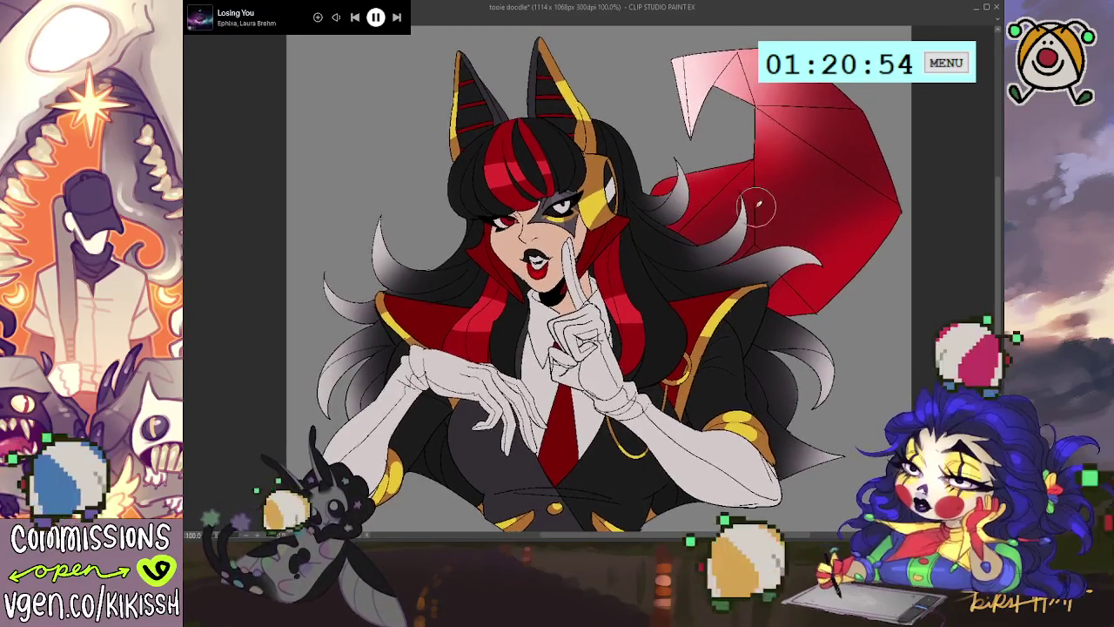
{"action": "left_click_drag", "start_coordinate": [758, 161], "coordinate": [761, 246]}
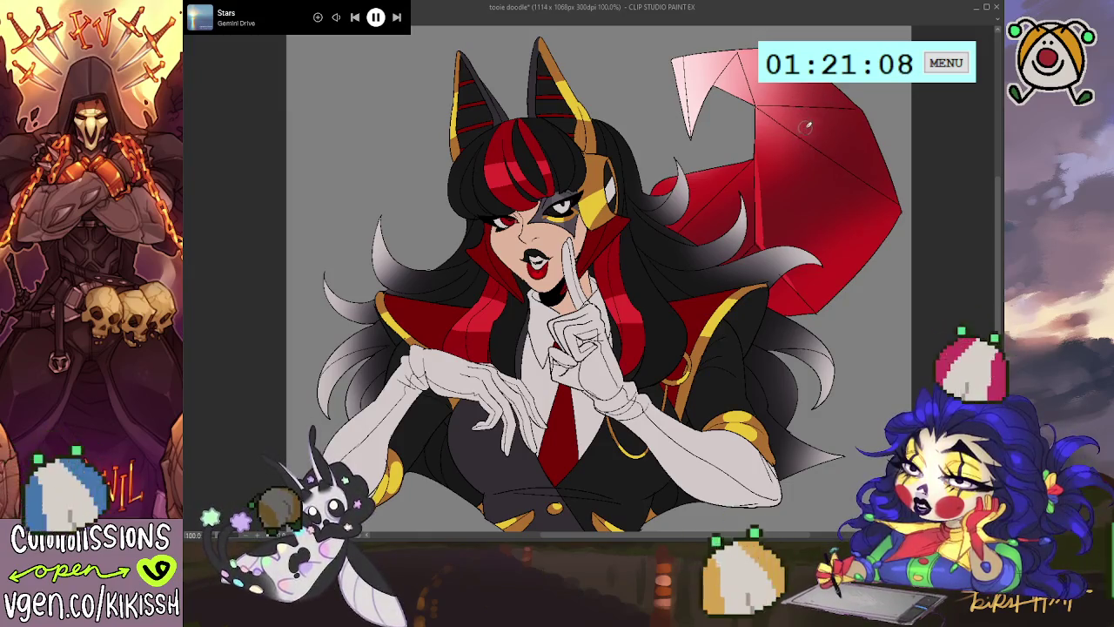
{"action": "left_click_drag", "start_coordinate": [757, 105], "coordinate": [833, 154]}
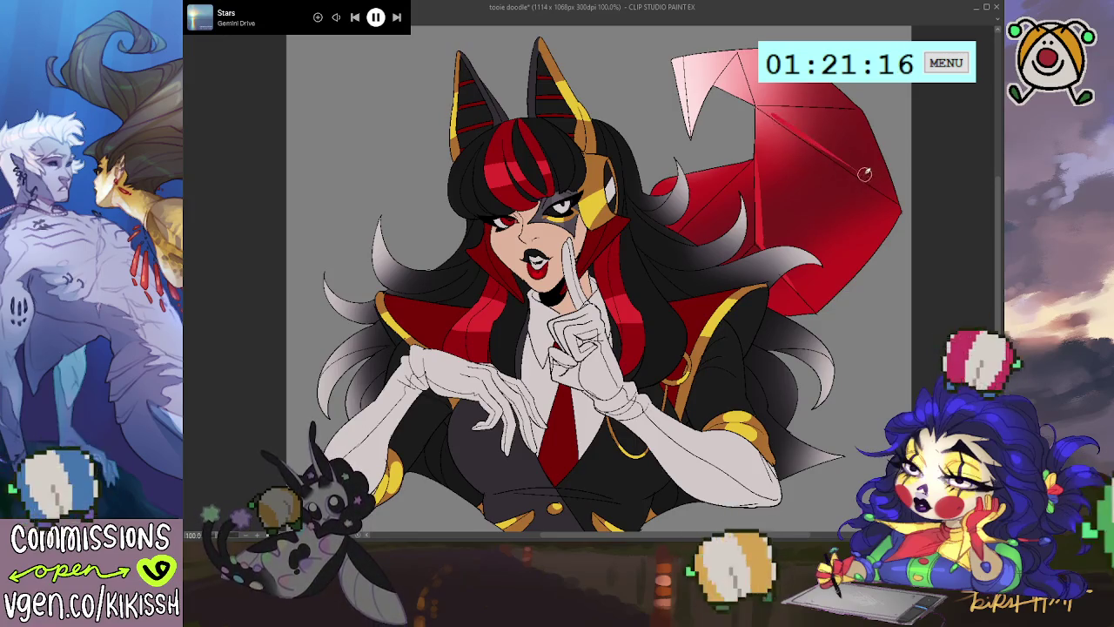
Extend the dark diagonal stroke down-right and add a brighter red line along the wing edge
{"action": "left_click_drag", "start_coordinate": [844, 161], "coordinate": [894, 197]}
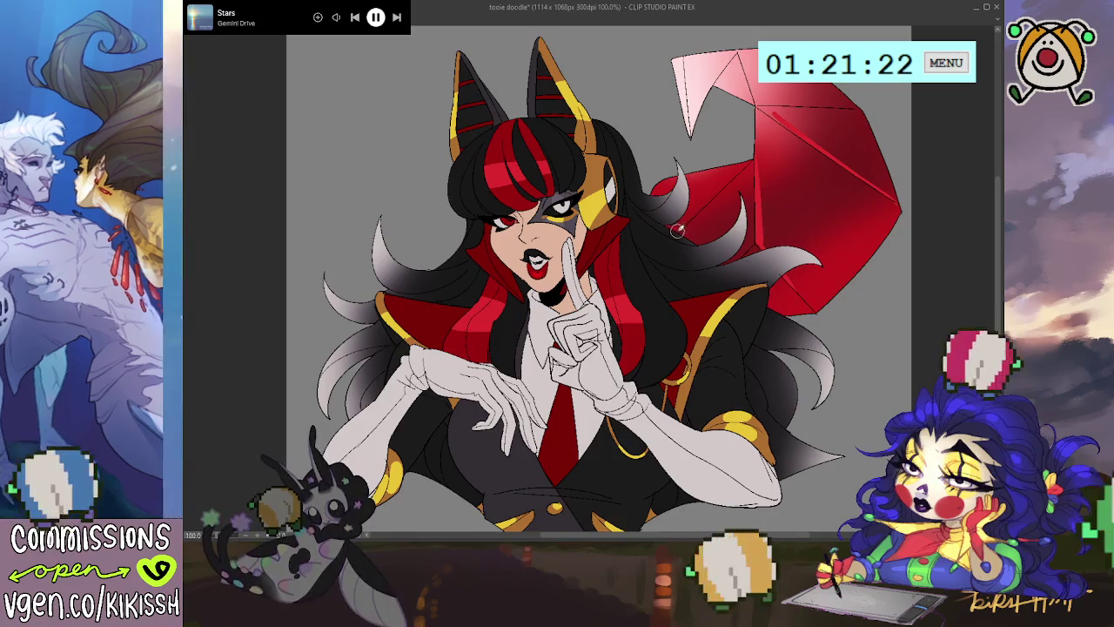
{"action": "left_click_drag", "start_coordinate": [686, 222], "coordinate": [747, 156]}
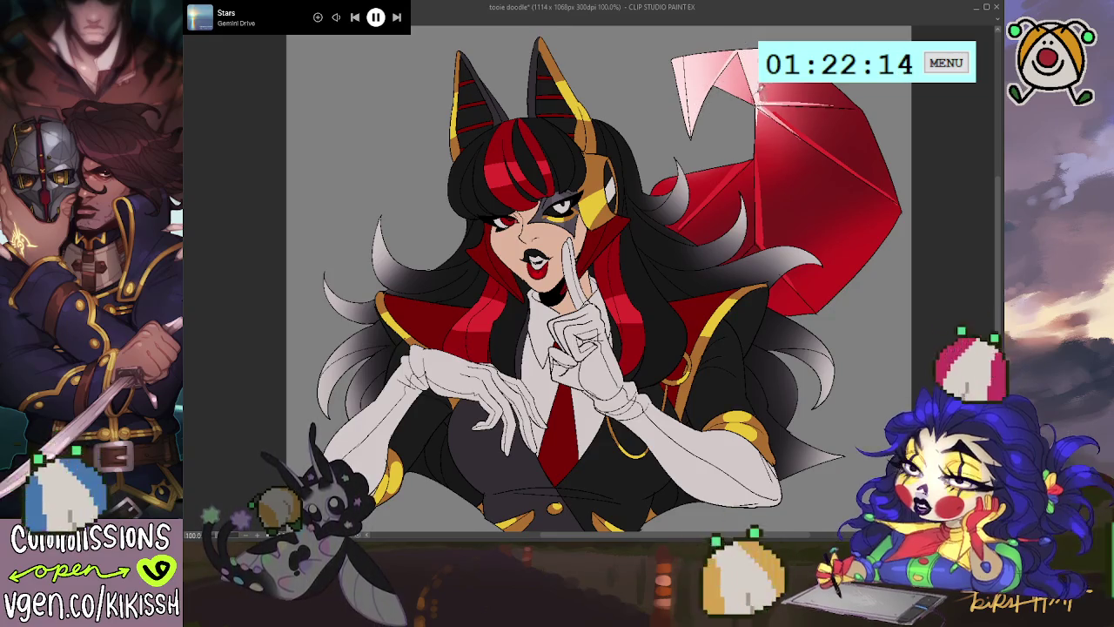
{"action": "left_click_drag", "start_coordinate": [792, 110], "coordinate": [770, 107]}
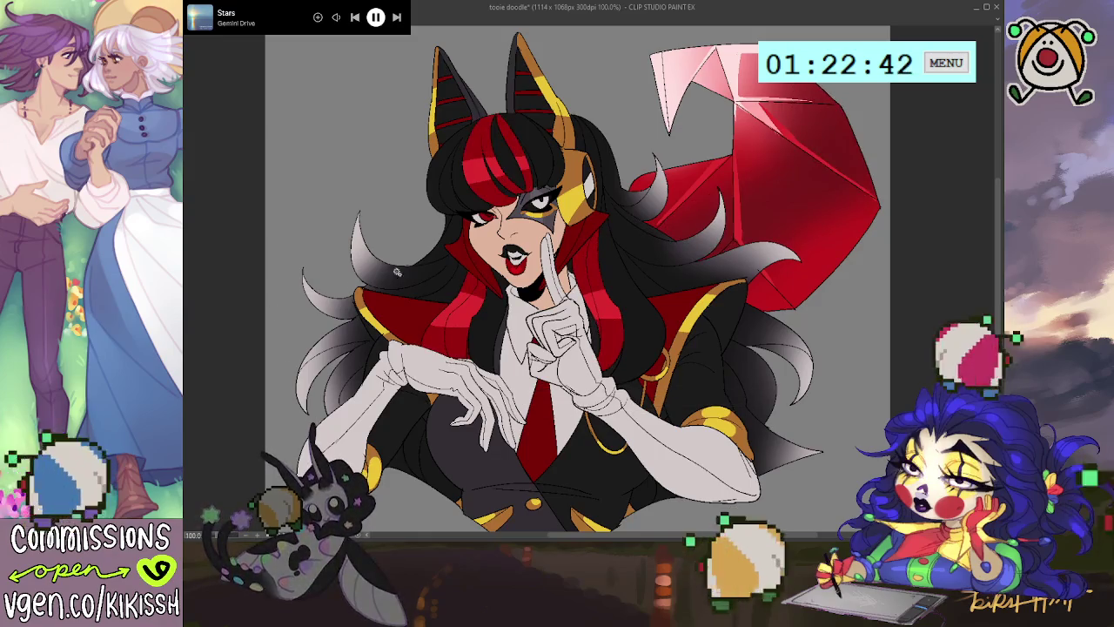
Auto-select individual red wing facets for shading, ending with the wing tip selected
{"action": "left_click", "coordinate": [826, 142]}
{"action": "key", "text": "ctrl+d"}
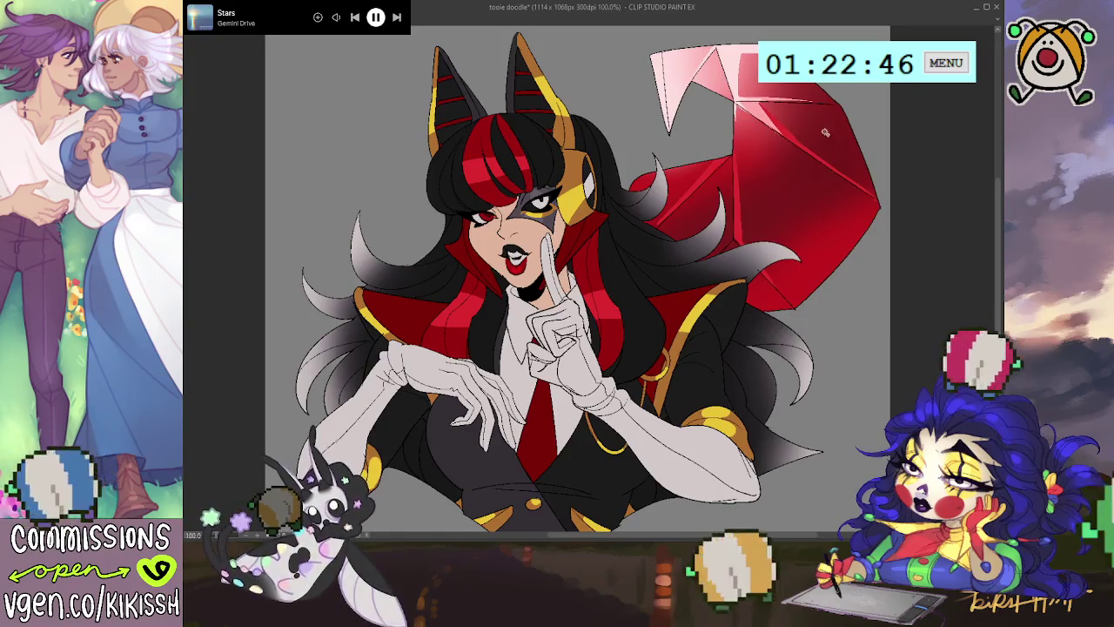
{"action": "left_click", "coordinate": [825, 132]}
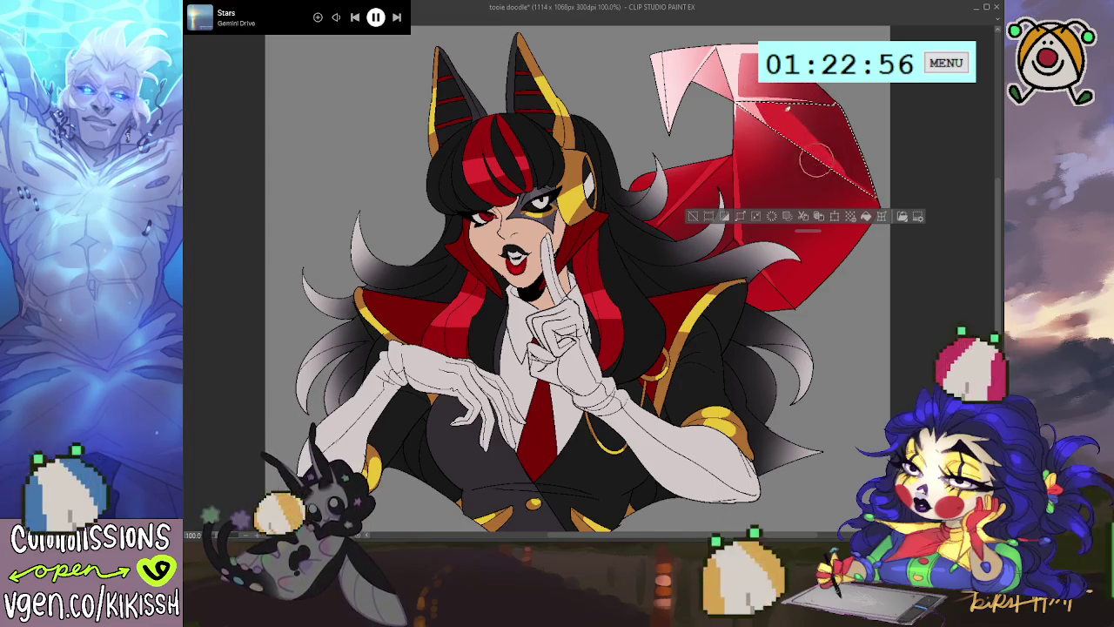
{"action": "key", "text": "ctrl+d"}
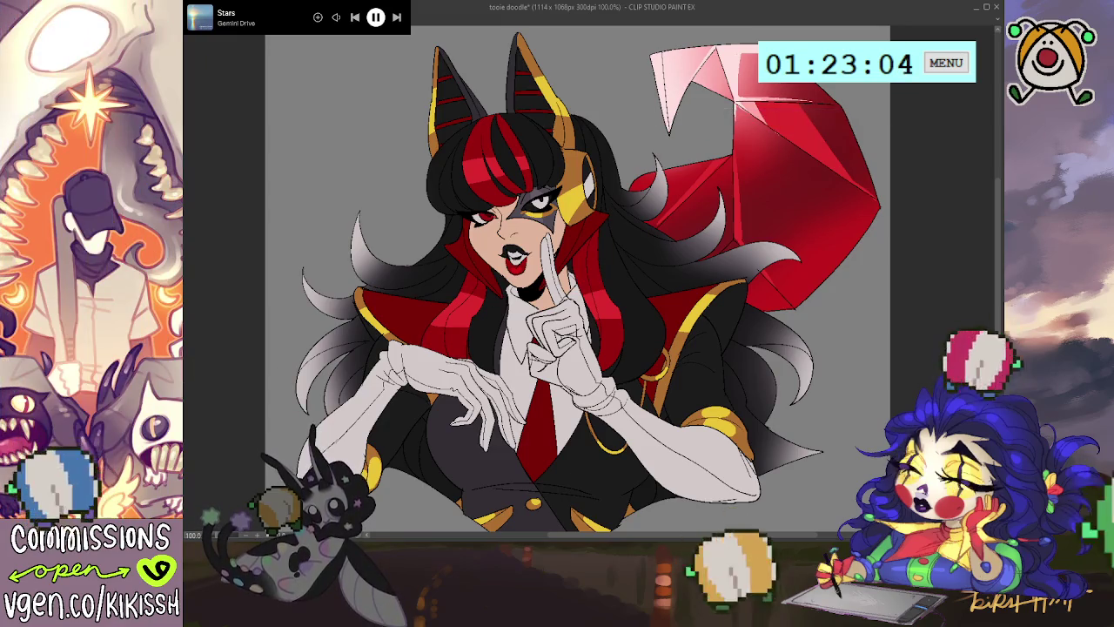
{"action": "key", "text": "ctrl+z"}
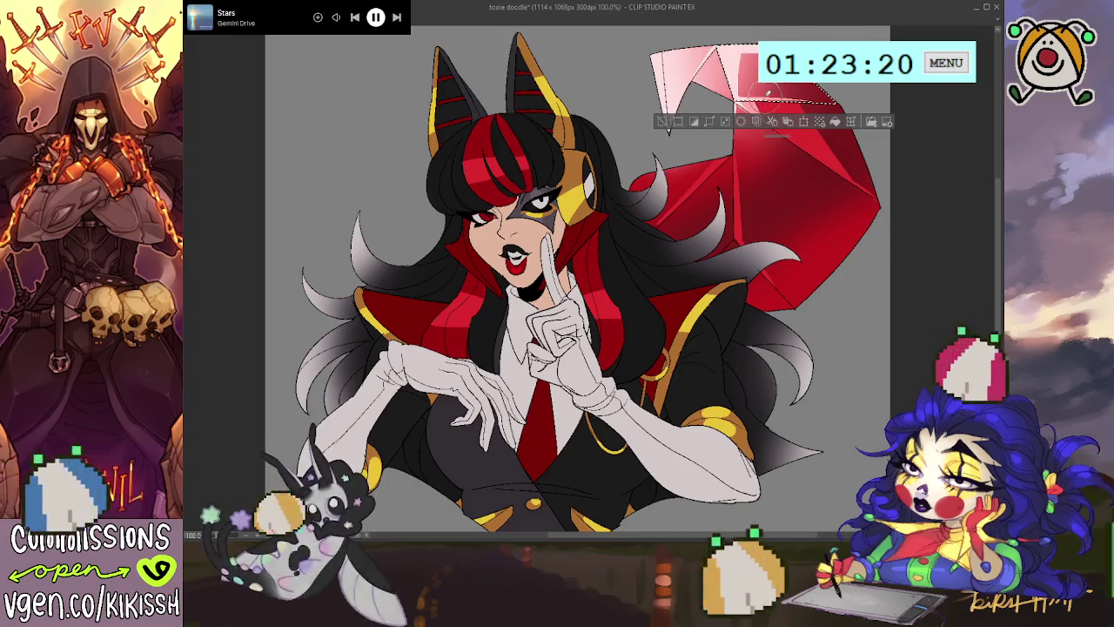
{"action": "left_click_drag", "start_coordinate": [557, 314], "coordinate": [519, 281]}
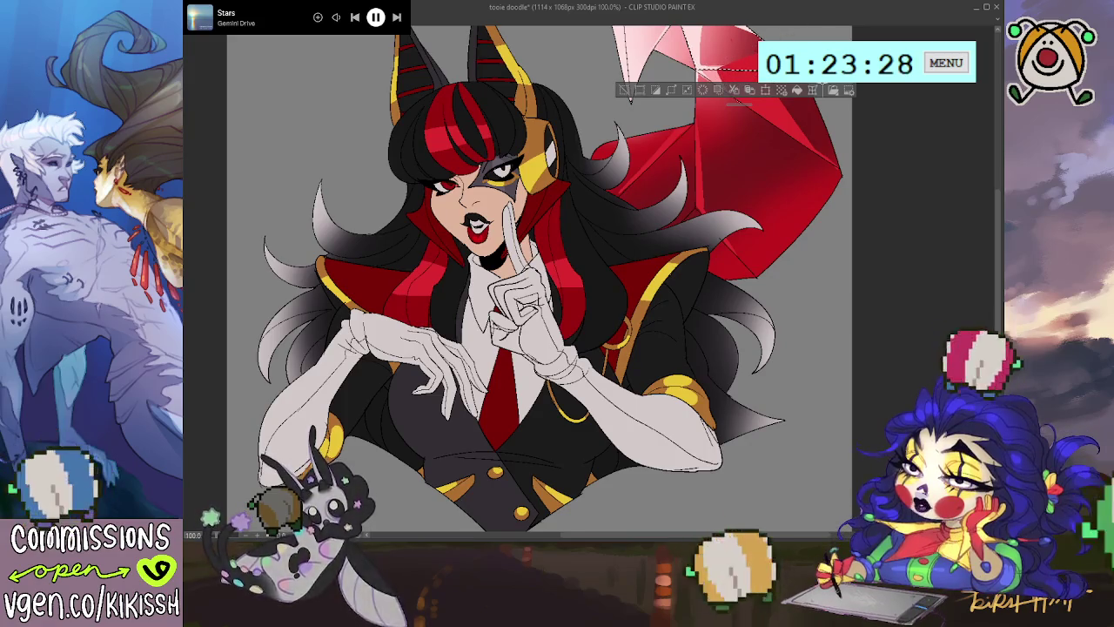
Paint a light highlight along a gem facet on the temporarily rotated canvas
{"action": "key", "text": "ctrl+d"}
{"action": "left_click_drag", "start_coordinate": [730, 77], "coordinate": [743, 116]}
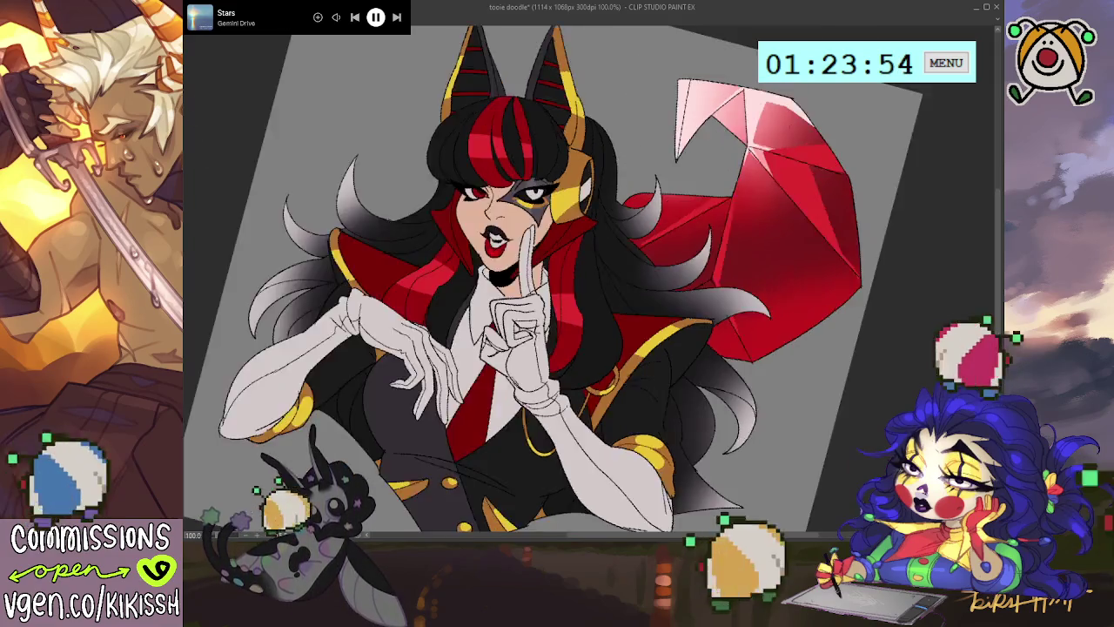
{"action": "left_click_drag", "start_coordinate": [296, 150], "coordinate": [709, 193]}
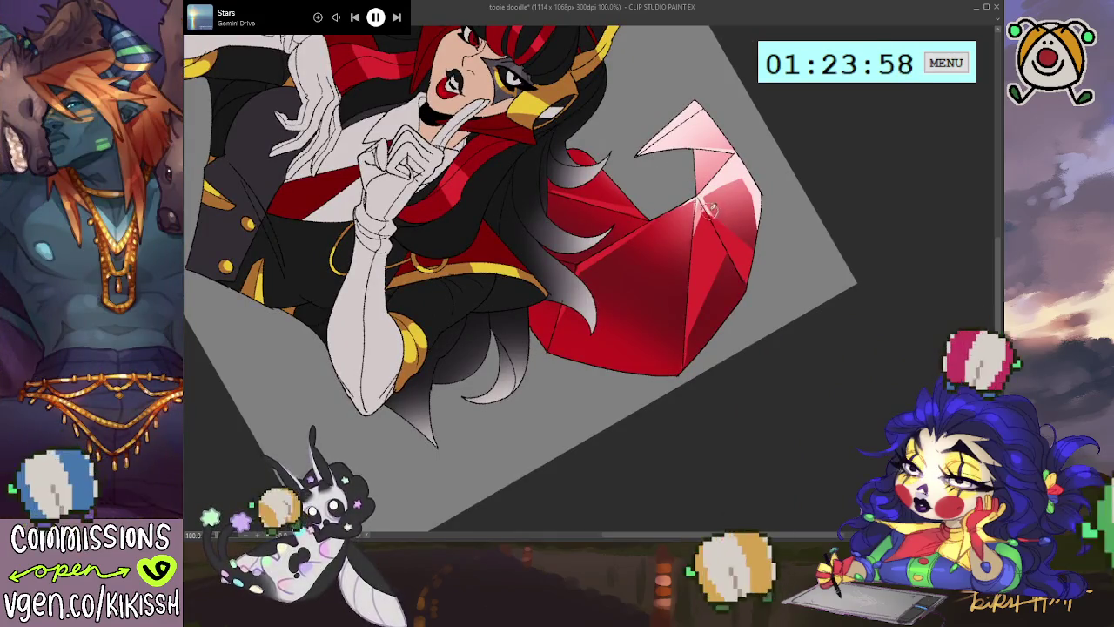
{"action": "left_click_drag", "start_coordinate": [706, 196], "coordinate": [726, 244]}
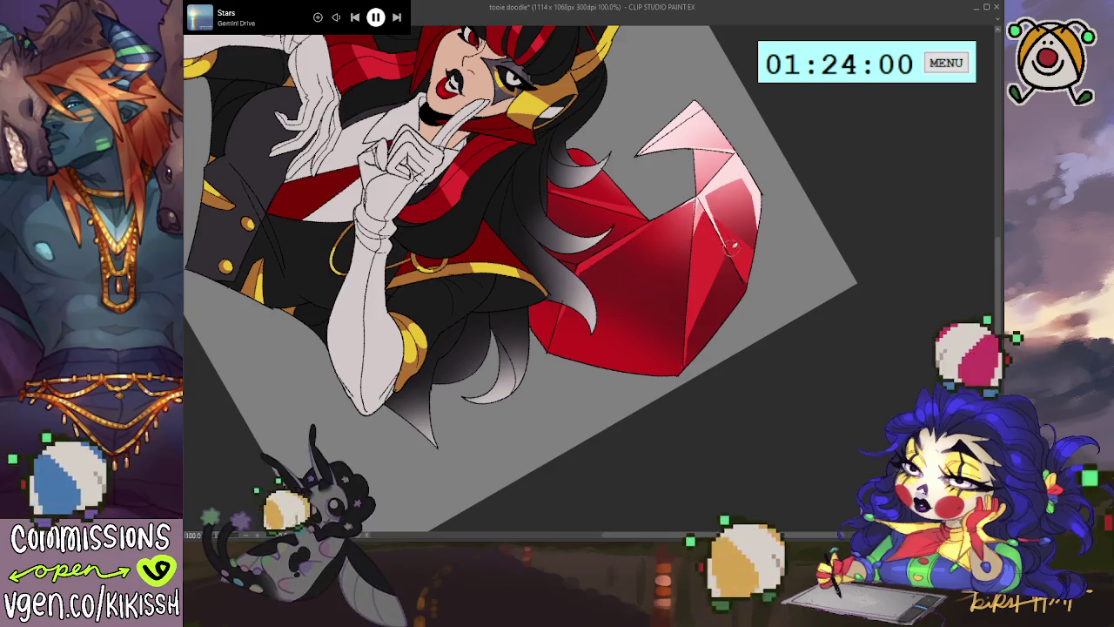
{"action": "key", "text": "ctrl+at"}
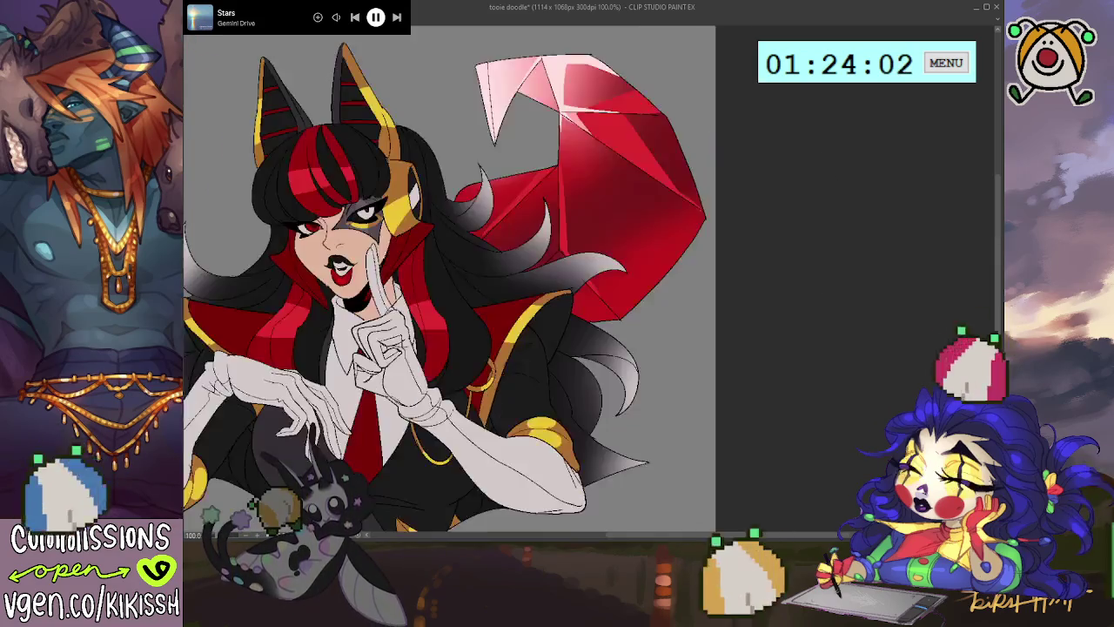
{"action": "key", "text": "ctrl+z"}
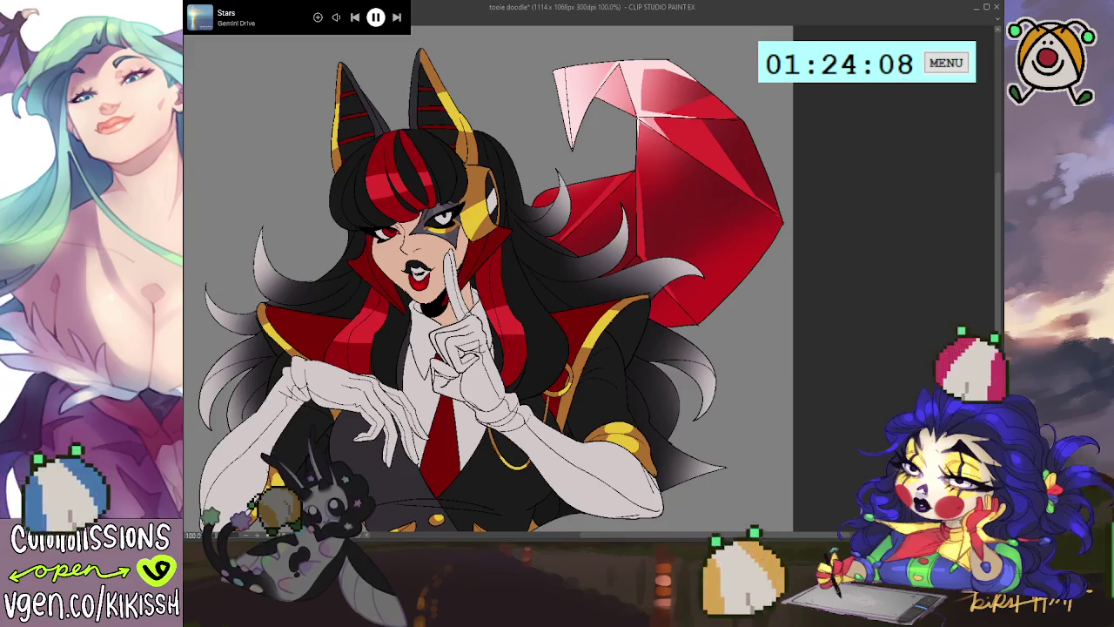
{"action": "left_click", "coordinate": [742, 217]}
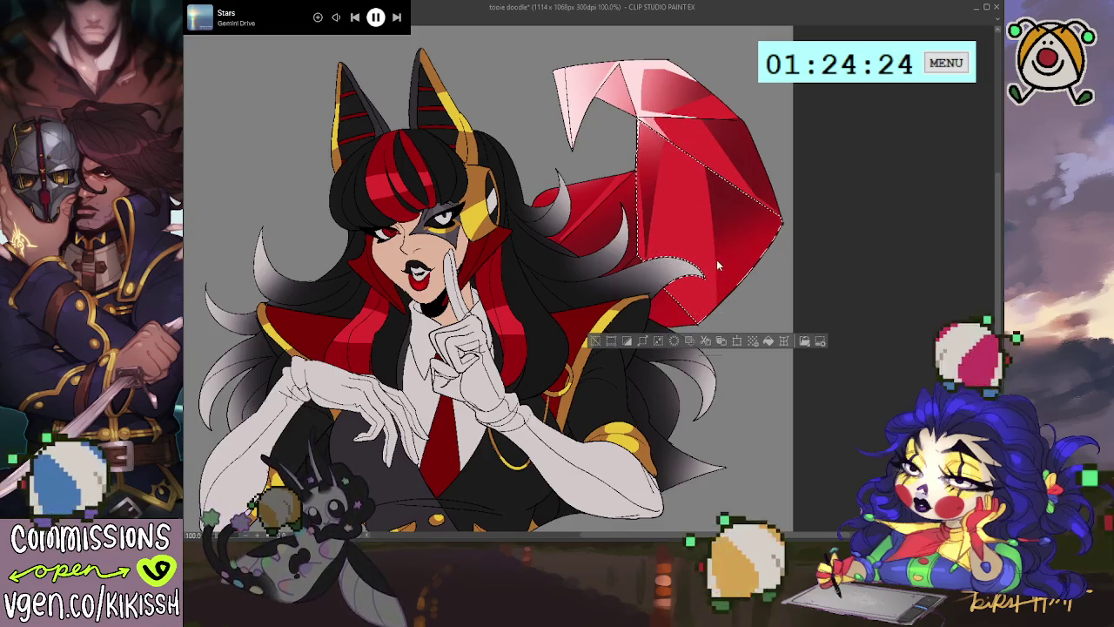
Airbrush dark red inside the selected lower facet and across the wing's top
{"action": "mouse_move", "coordinate": [718, 265]}
{"action": "left_mouse_down"}
{"action": "mouse_move", "coordinate": [675, 176]}
{"action": "mouse_move", "coordinate": [658, 169]}
{"action": "mouse_move", "coordinate": [660, 130]}
{"action": "mouse_move", "coordinate": [681, 150]}
{"action": "left_mouse_up"}
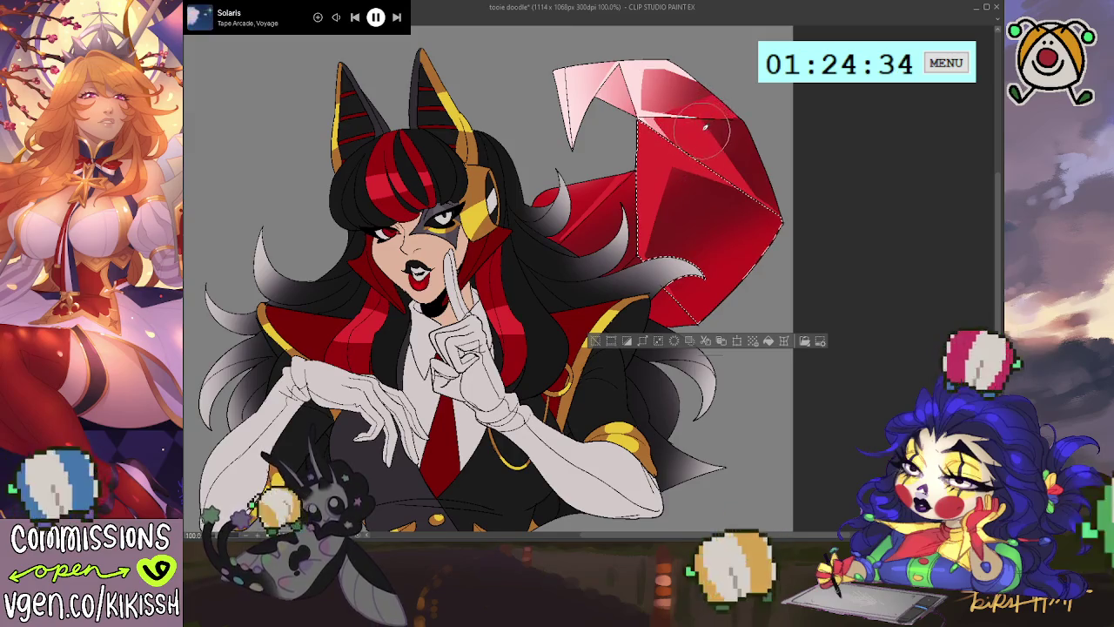
{"action": "left_click_drag", "start_coordinate": [672, 122], "coordinate": [658, 117]}
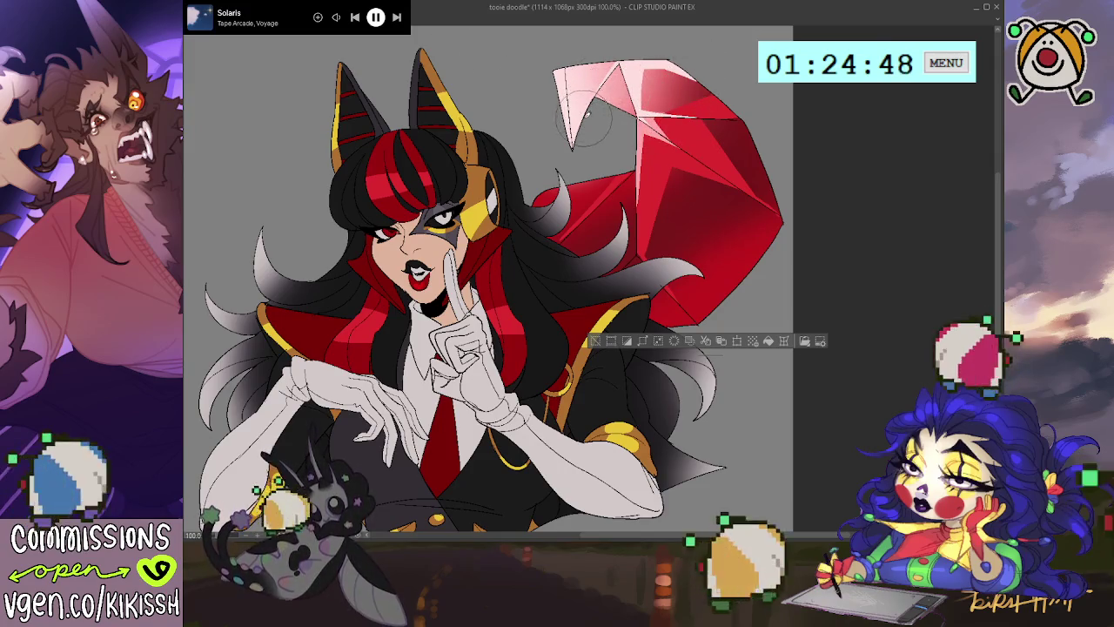
{"action": "key", "text": "ctrl+d"}
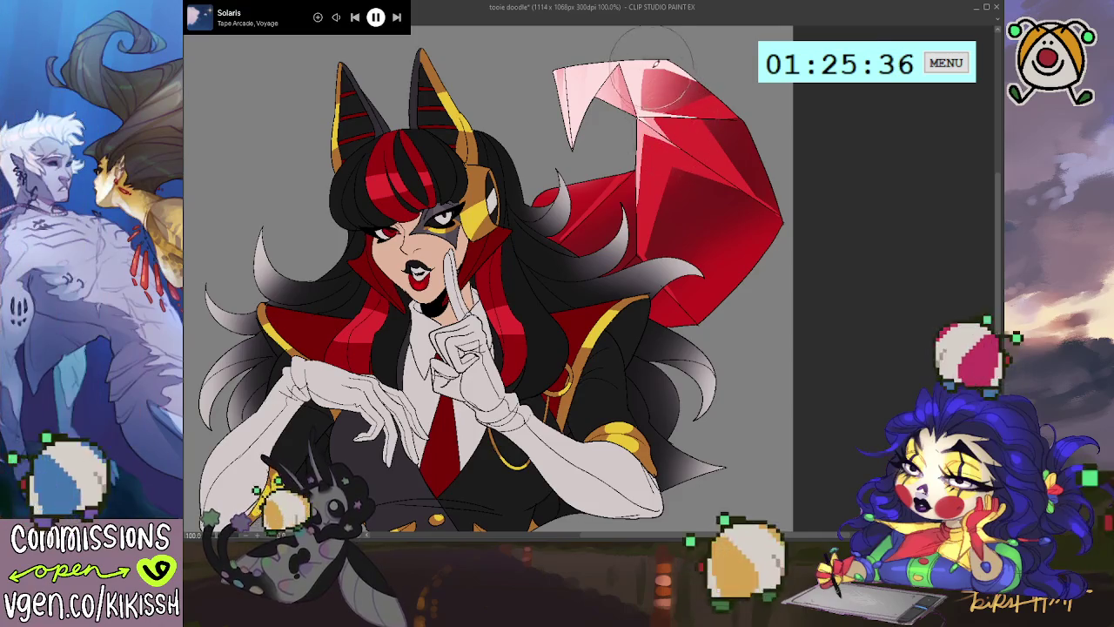
Soft-airbrush lighter tones over the crystal's top and part of the red cape shape
{"action": "left_click_drag", "start_coordinate": [670, 100], "coordinate": [660, 65]}
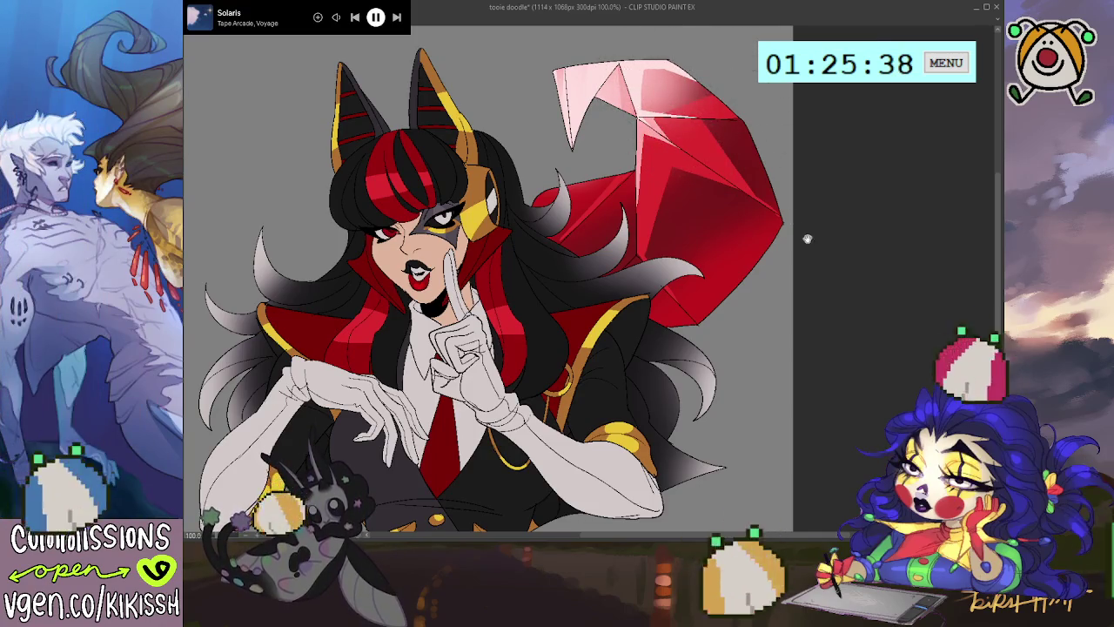
{"action": "left_click_drag", "start_coordinate": [707, 138], "coordinate": [712, 148]}
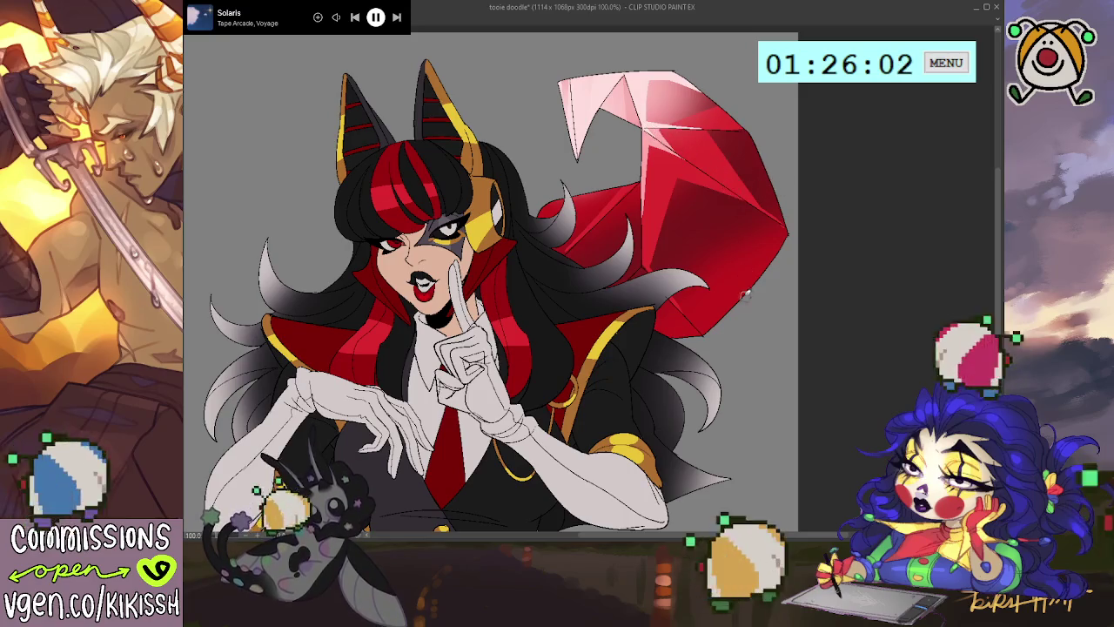
{"action": "left_click_drag", "start_coordinate": [786, 251], "coordinate": [699, 321]}
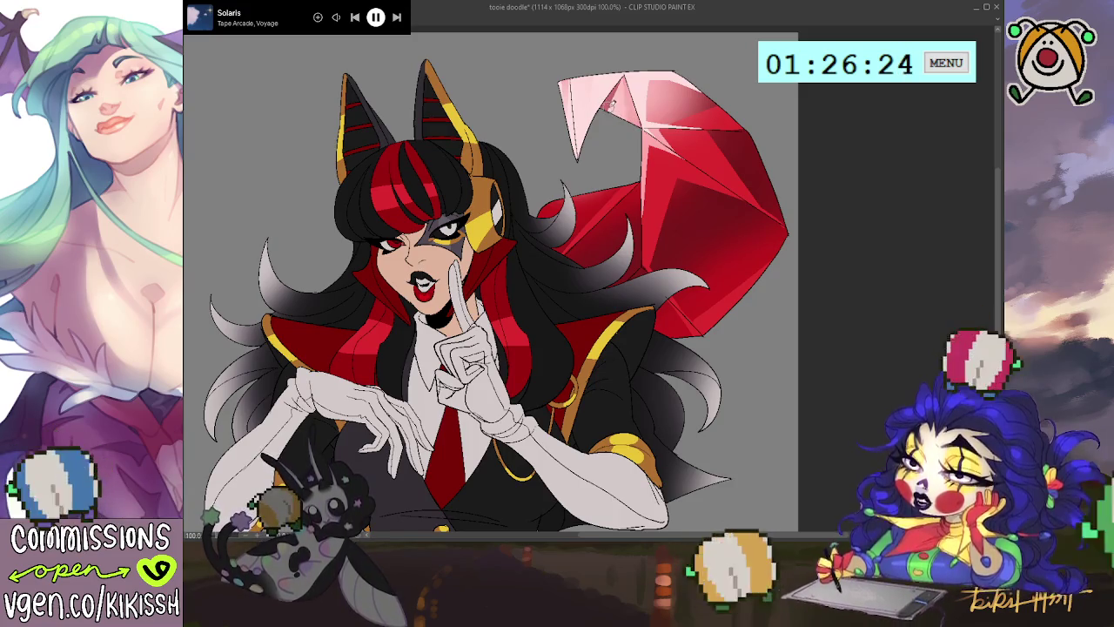
{"action": "left_click_drag", "start_coordinate": [627, 128], "coordinate": [648, 111]}
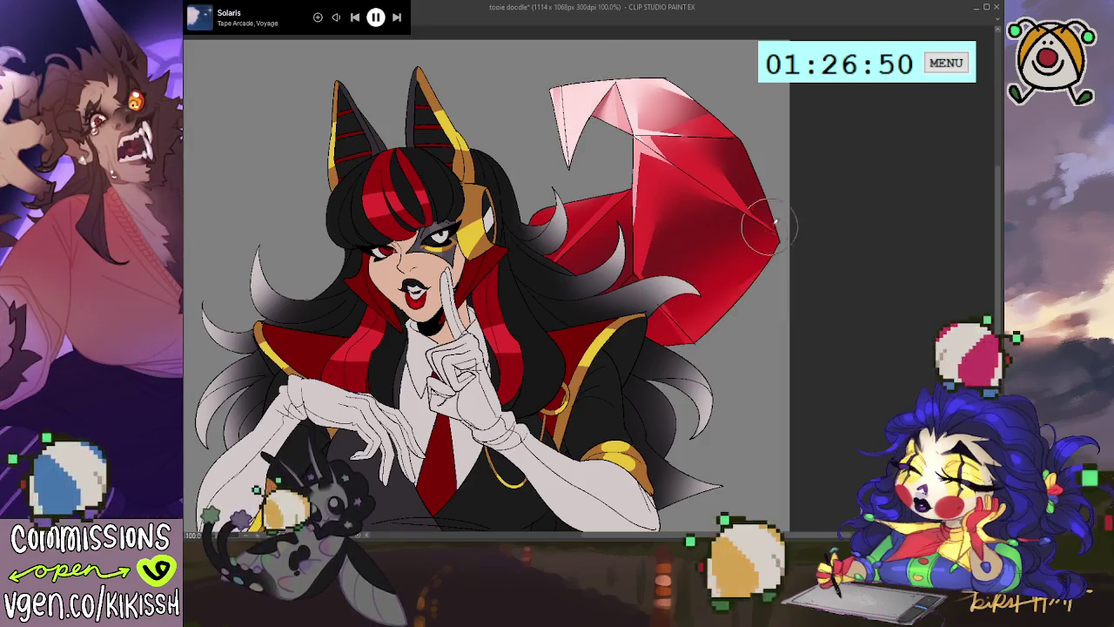
Airbrush the pale pink tip of the red cape even lighter
{"action": "left_click_drag", "start_coordinate": [820, 156], "coordinate": [873, 128]}
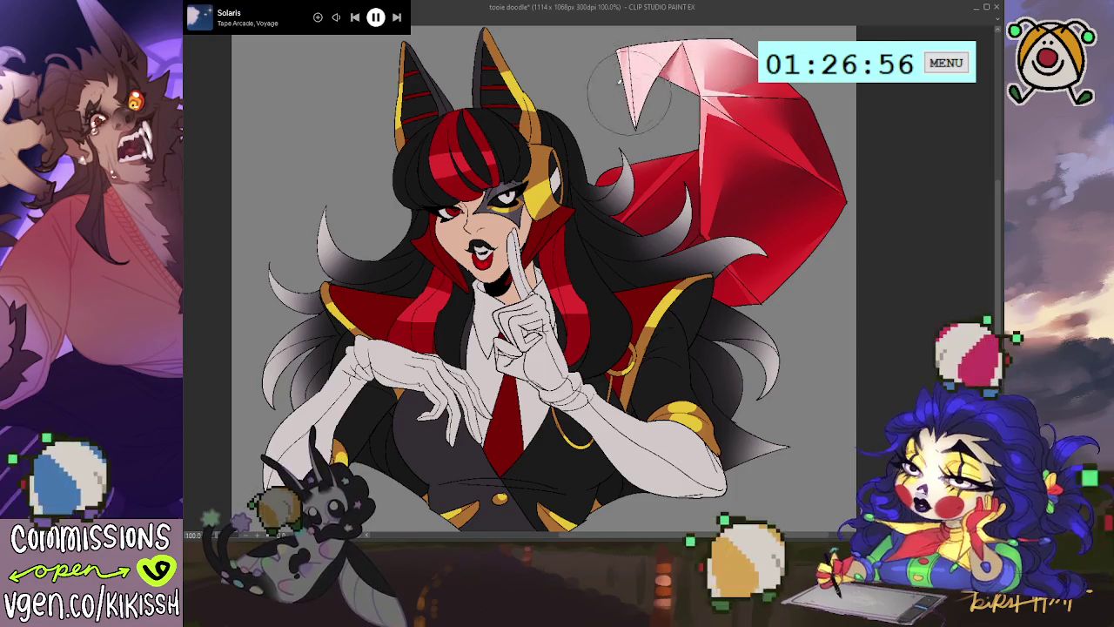
{"action": "left_click_drag", "start_coordinate": [623, 103], "coordinate": [685, 74]}
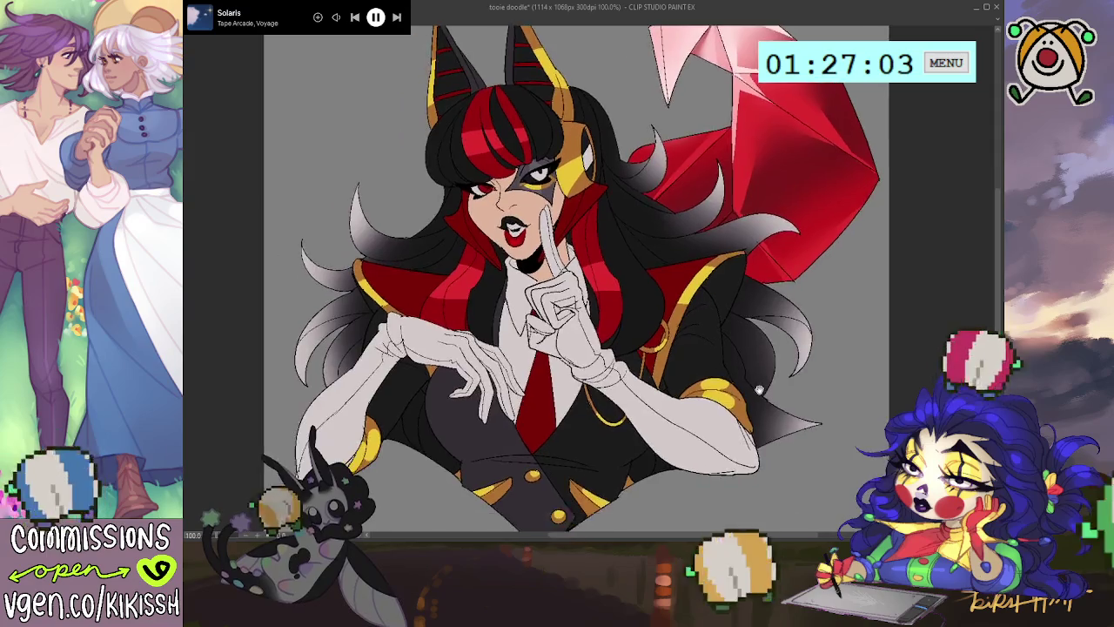
{"action": "left_click_drag", "start_coordinate": [725, 410], "coordinate": [784, 393]}
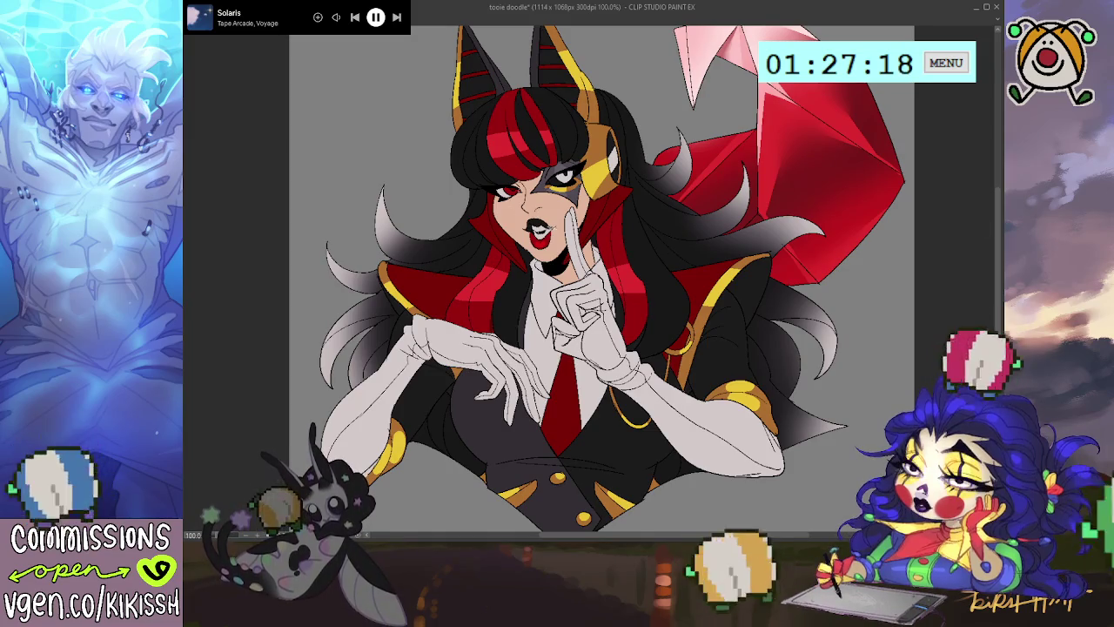
Select the head and hair area, deselect it, then restore the selection
{"action": "left_click", "coordinate": [477, 176]}
{"action": "key", "text": "ctrl+d"}
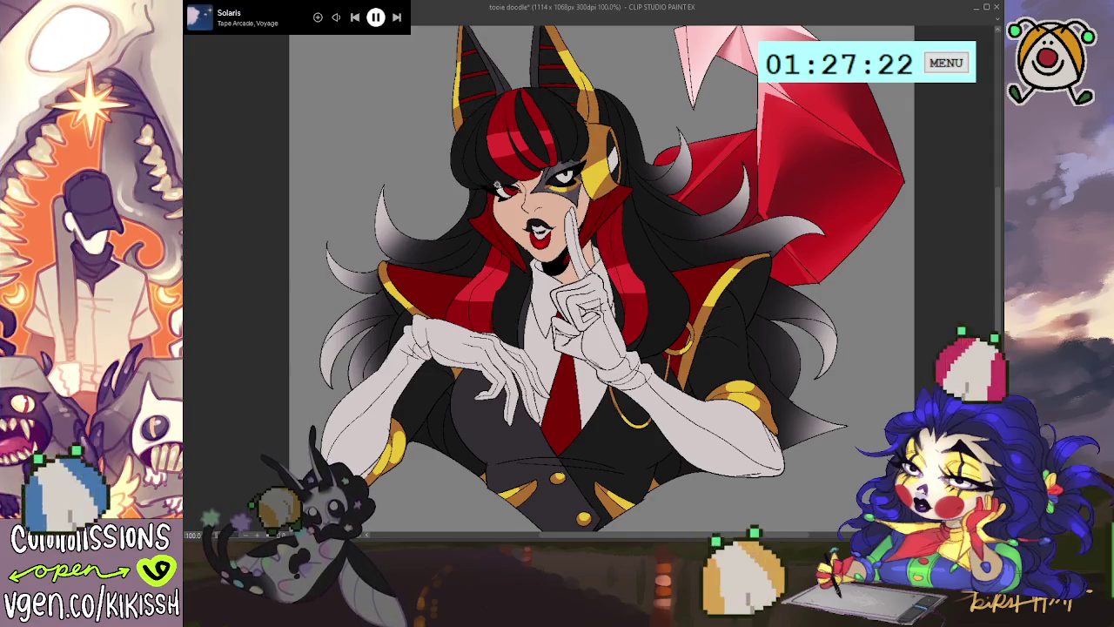
{"action": "key", "text": "ctrl+shift+d"}
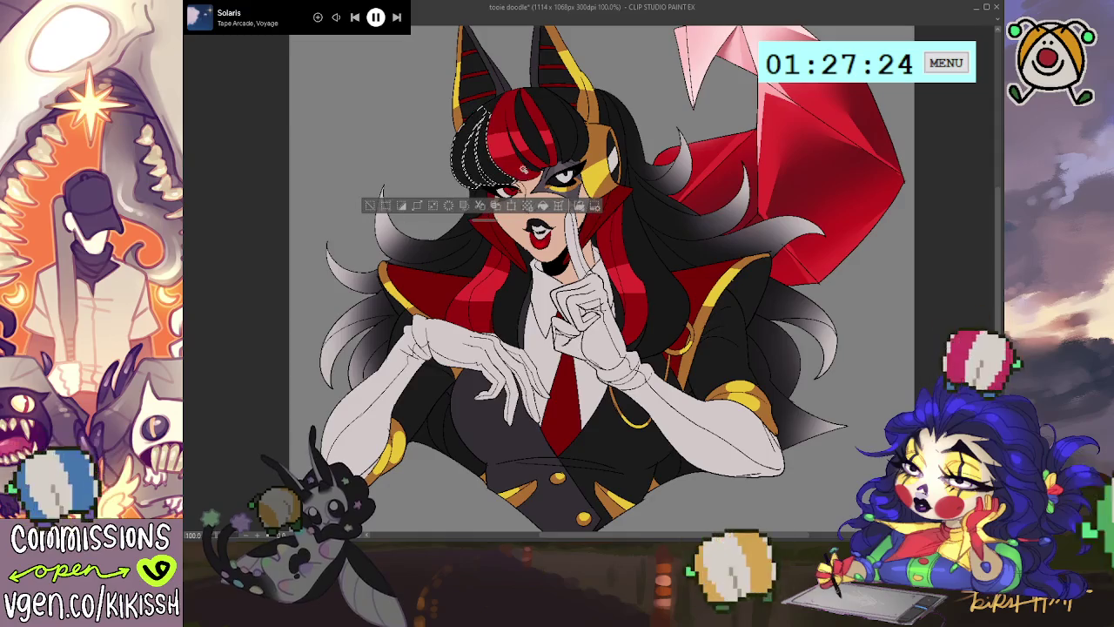
{"action": "mouse_move", "coordinate": [522, 96]}
{"action": "left_mouse_down"}
{"action": "mouse_move", "coordinate": [564, 155]}
{"action": "mouse_move", "coordinate": [583, 154]}
{"action": "left_mouse_up"}
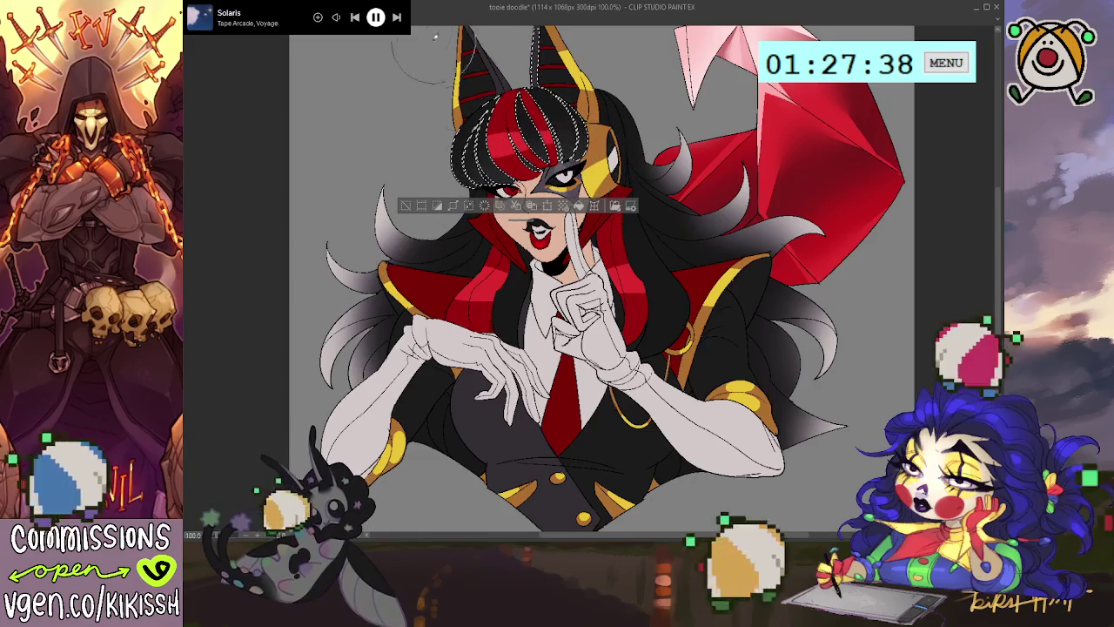
{"action": "key", "text": "ctrl+d"}
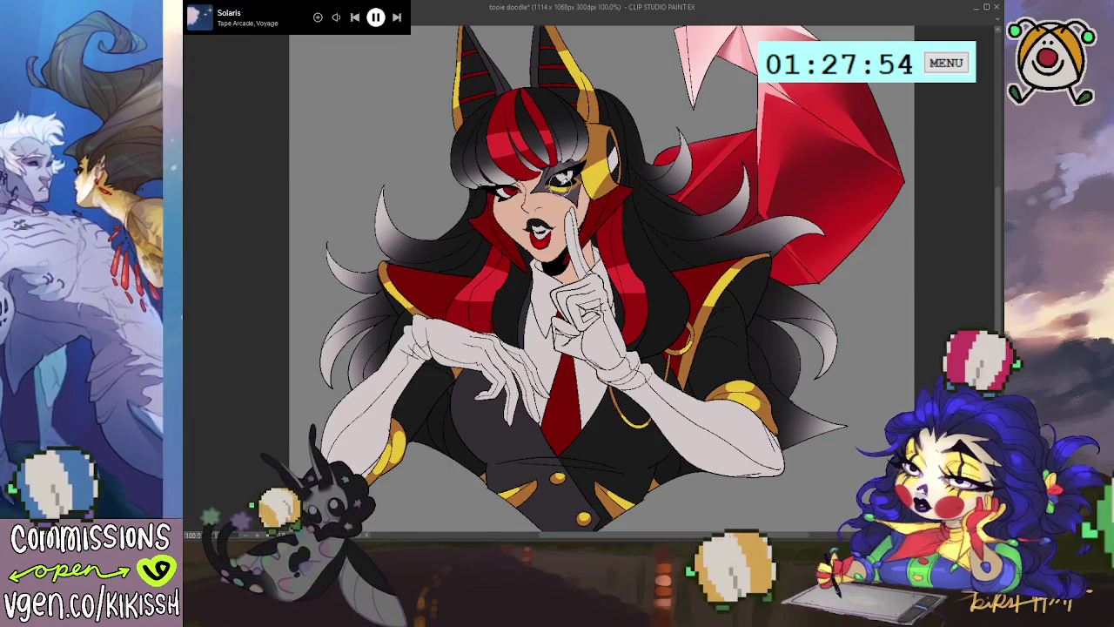
Airbrush soft grey highlights across the black bangs
{"action": "key", "text": "ctrl+d"}
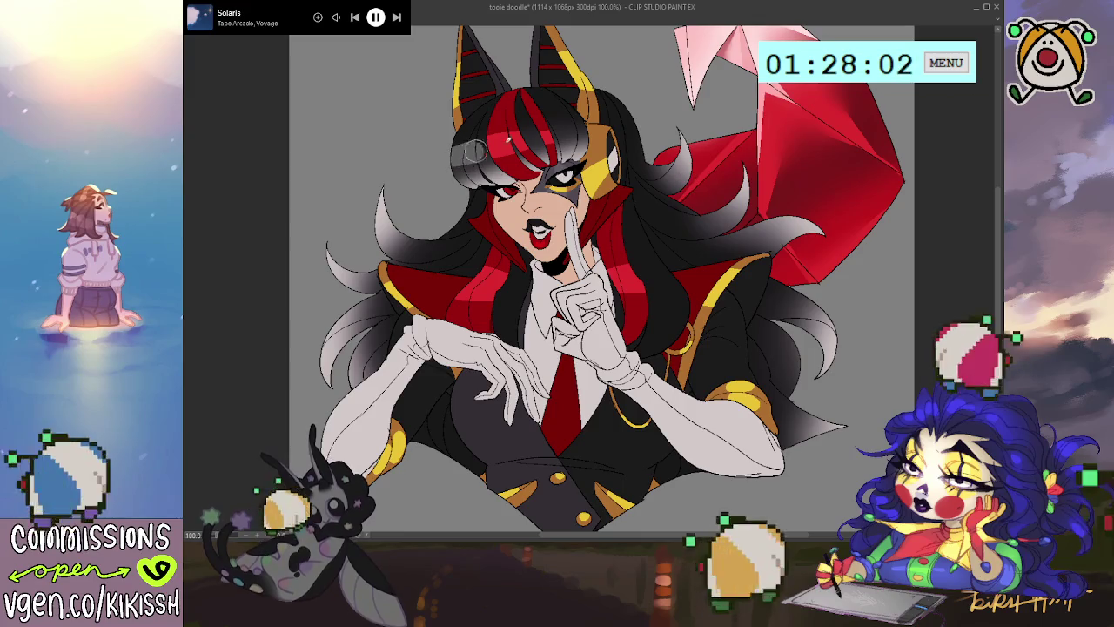
{"action": "left_click_drag", "start_coordinate": [453, 159], "coordinate": [514, 139]}
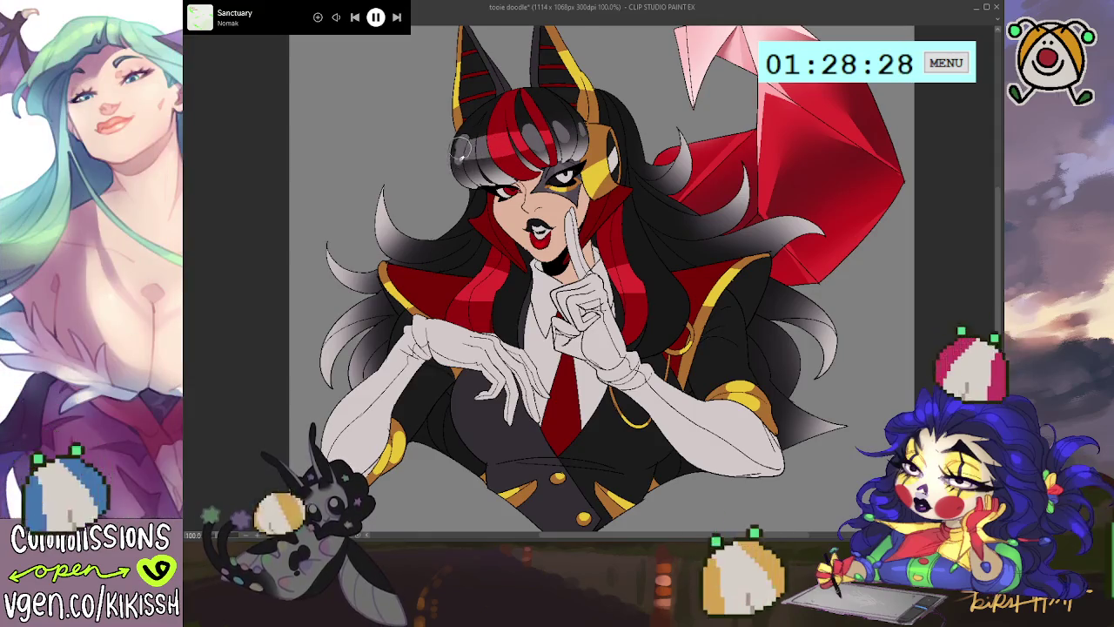
{"action": "left_click_drag", "start_coordinate": [533, 120], "coordinate": [512, 101]}
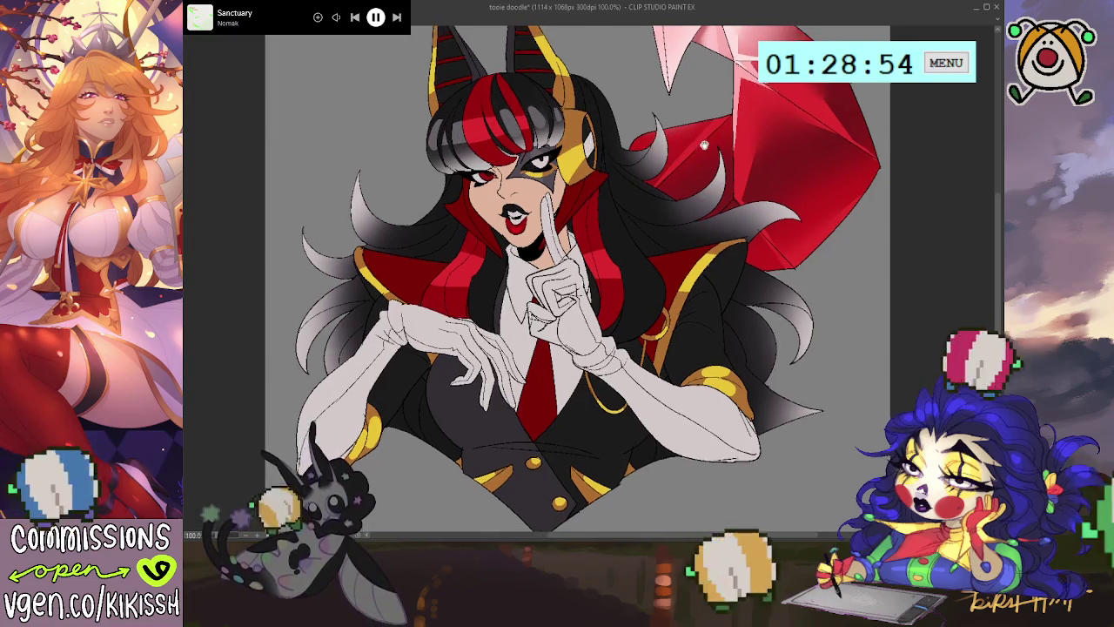
{"action": "left_click_drag", "start_coordinate": [659, 144], "coordinate": [690, 164]}
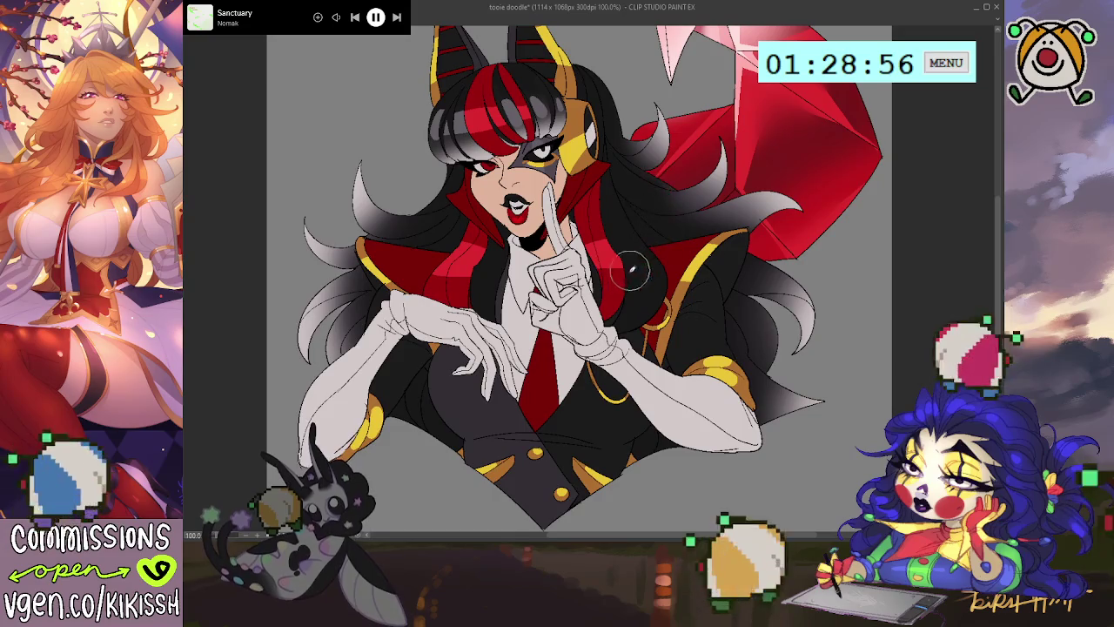
Enlarge the brush and add the hair strand left of the face to the selection
{"action": "key", "text": "bracketright"}
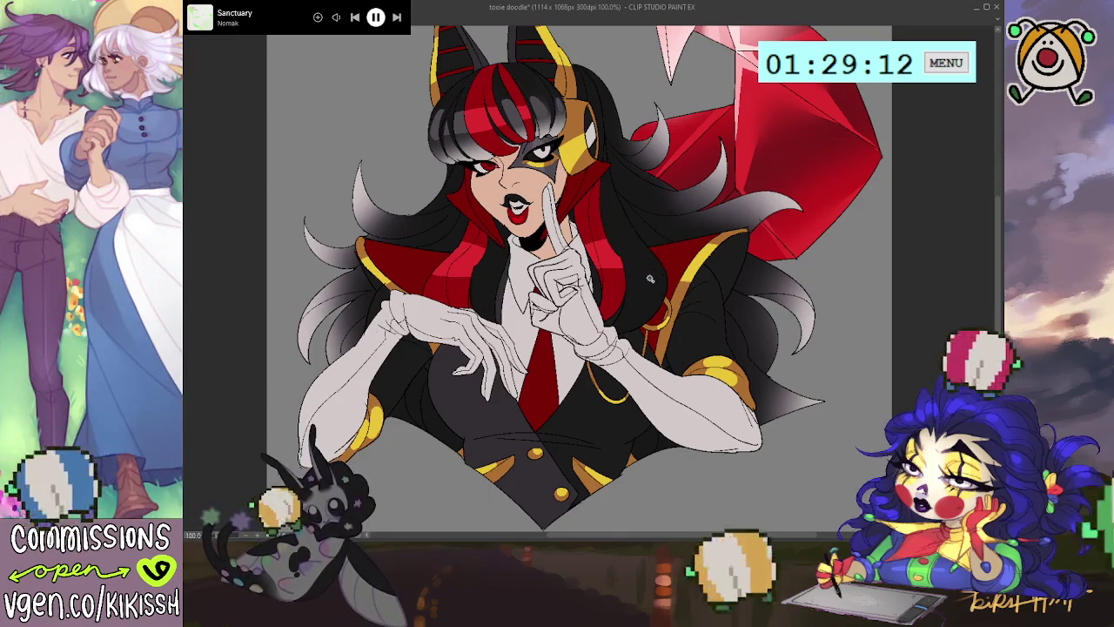
{"action": "key", "text": "ctrl+z"}
{"action": "left_click", "coordinate": [474, 287]}
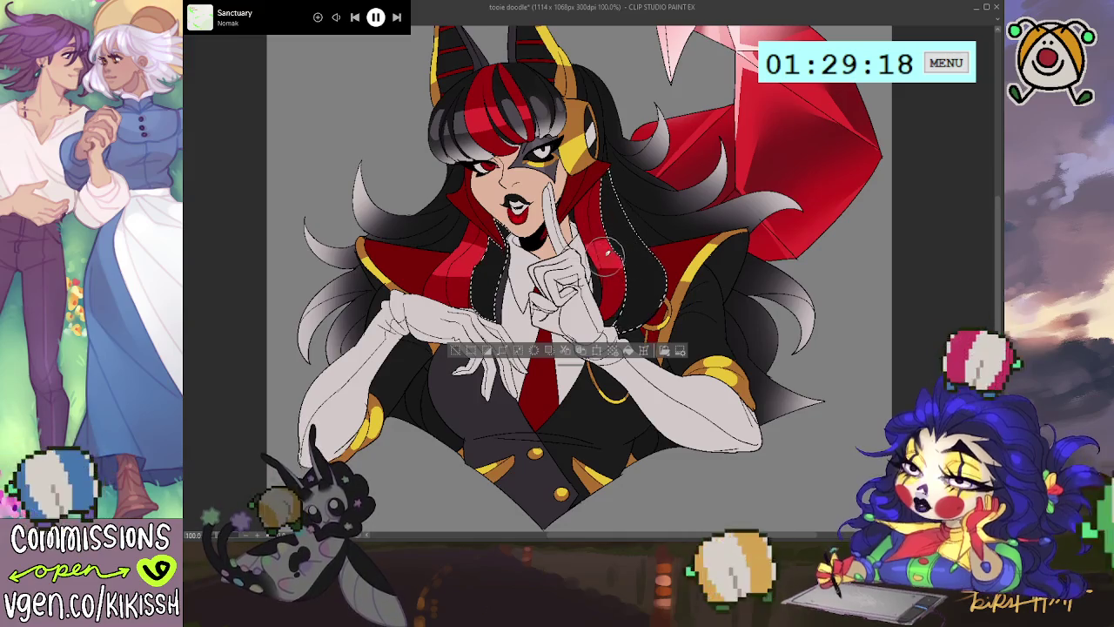
Airbrush dark grey over the selected red strands on both sides of the face, then deselect
{"action": "left_click_drag", "start_coordinate": [606, 252], "coordinate": [662, 261]}
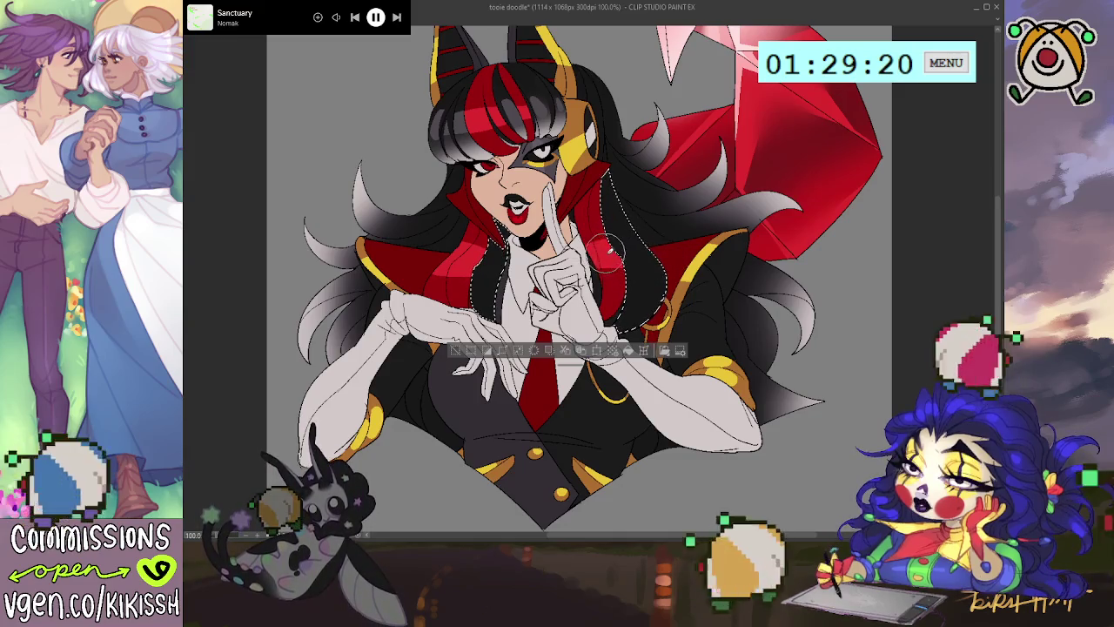
{"action": "left_click_drag", "start_coordinate": [475, 261], "coordinate": [487, 271]}
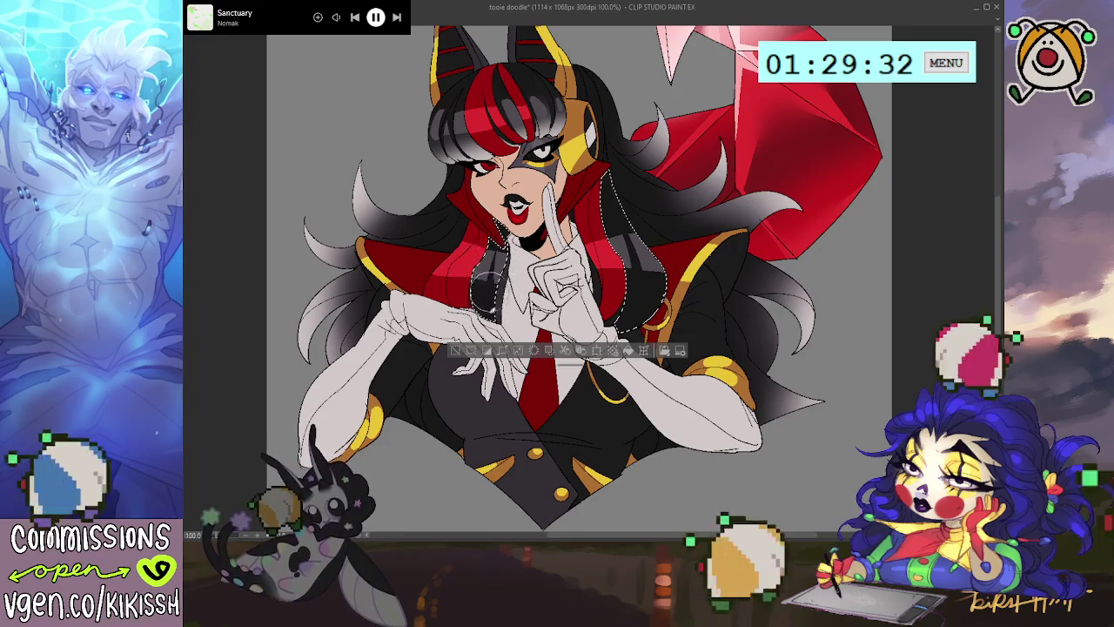
{"action": "key", "text": "ctrl+d"}
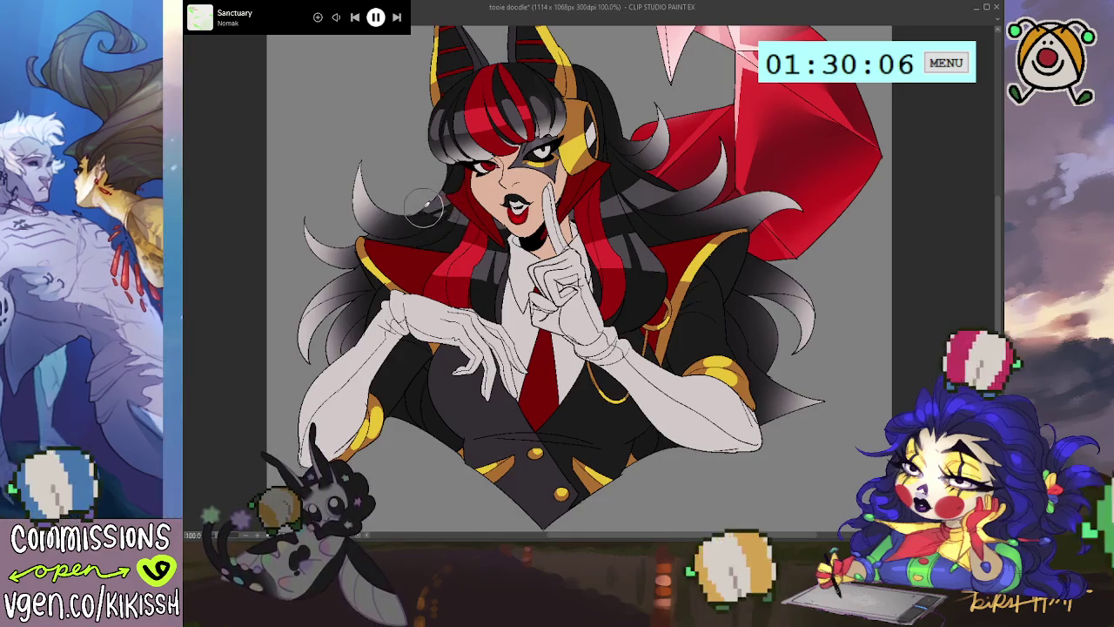
{"action": "scroll", "coordinate": [544, 154], "scroll_direction": "up", "scroll_amount": 2}
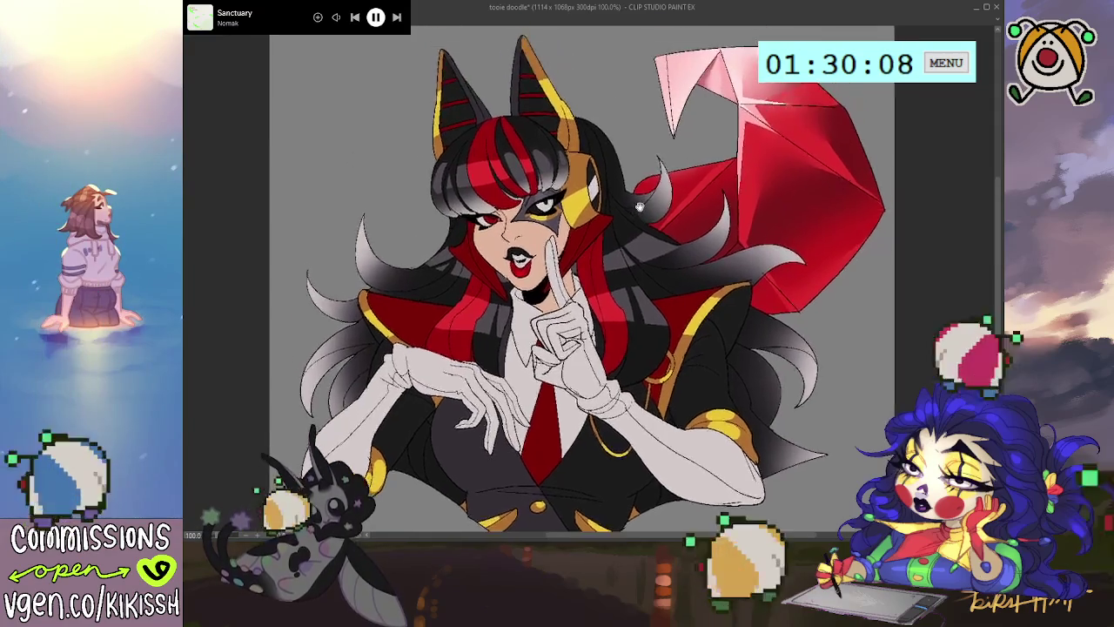
{"action": "scroll", "coordinate": [644, 202], "scroll_direction": "down", "scroll_amount": 2}
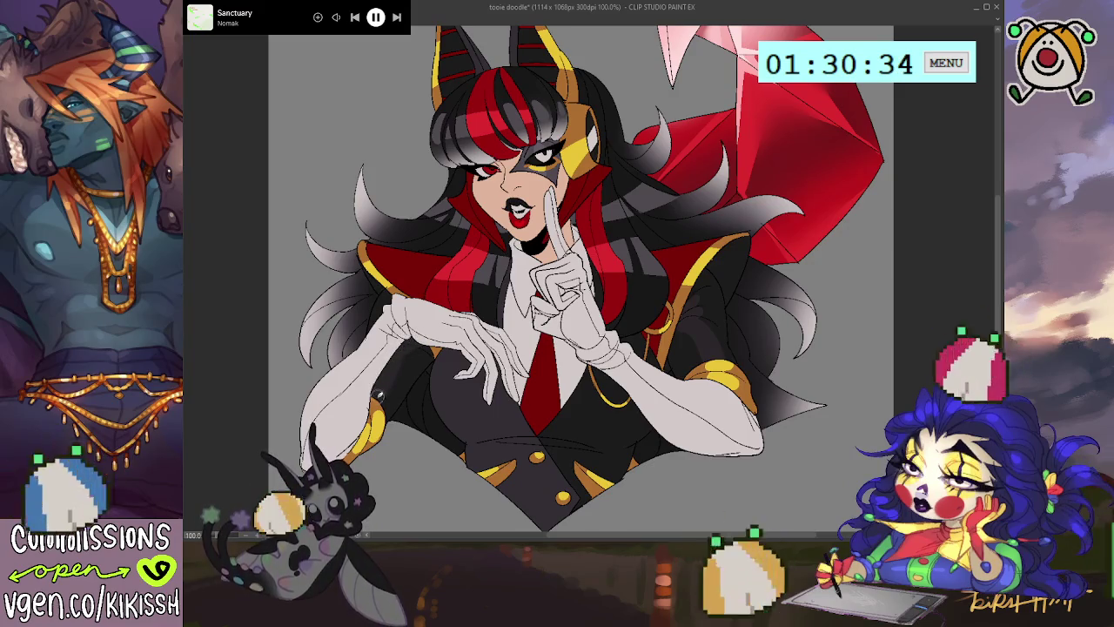
{"action": "mouse_move", "coordinate": [574, 287]}
{"action": "left_mouse_down"}
{"action": "mouse_move", "coordinate": [598, 296]}
{"action": "mouse_move", "coordinate": [434, 116]}
{"action": "left_mouse_up"}
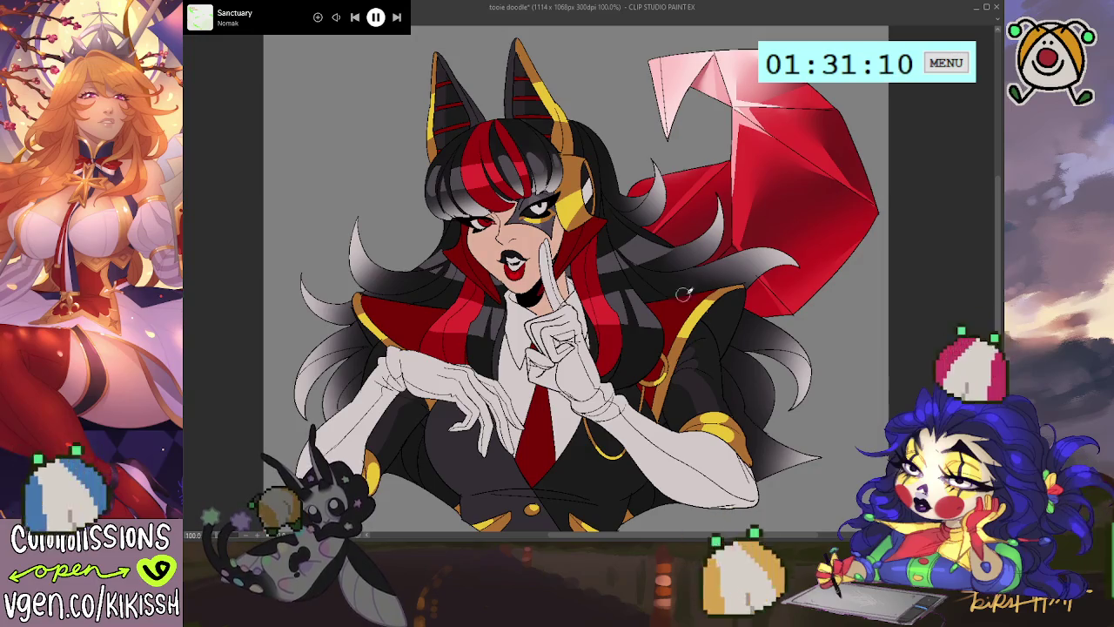
{"action": "key", "text": "ctrl+z"}
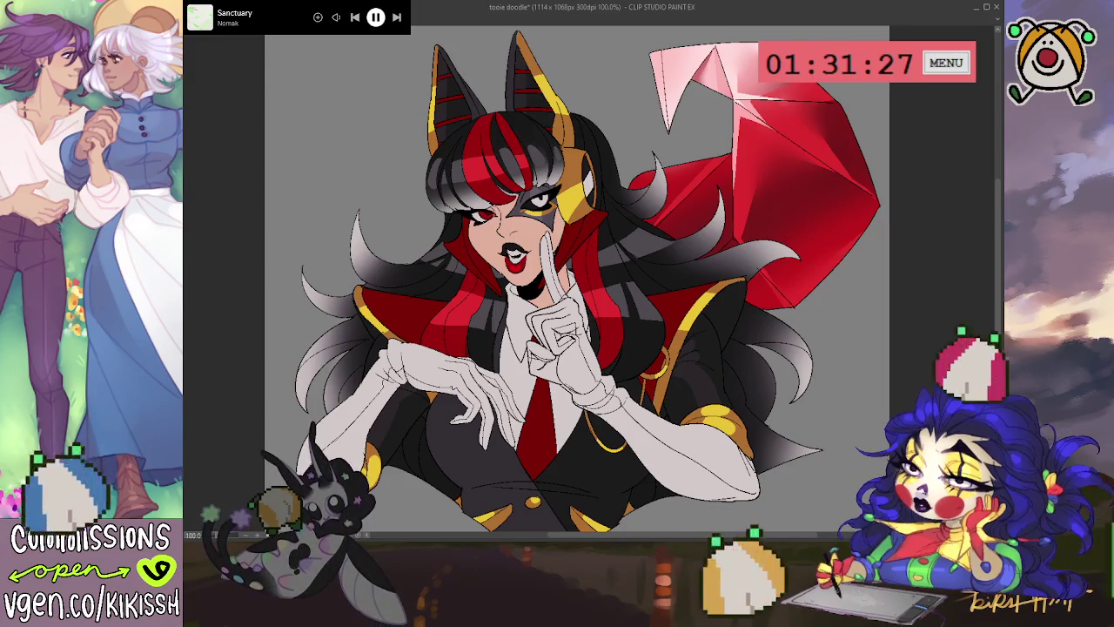
{"action": "scroll", "coordinate": [536, 222], "scroll_direction": "up", "scroll_amount": 2}
{"action": "scroll", "coordinate": [539, 216], "scroll_direction": "up", "scroll_amount": 1}
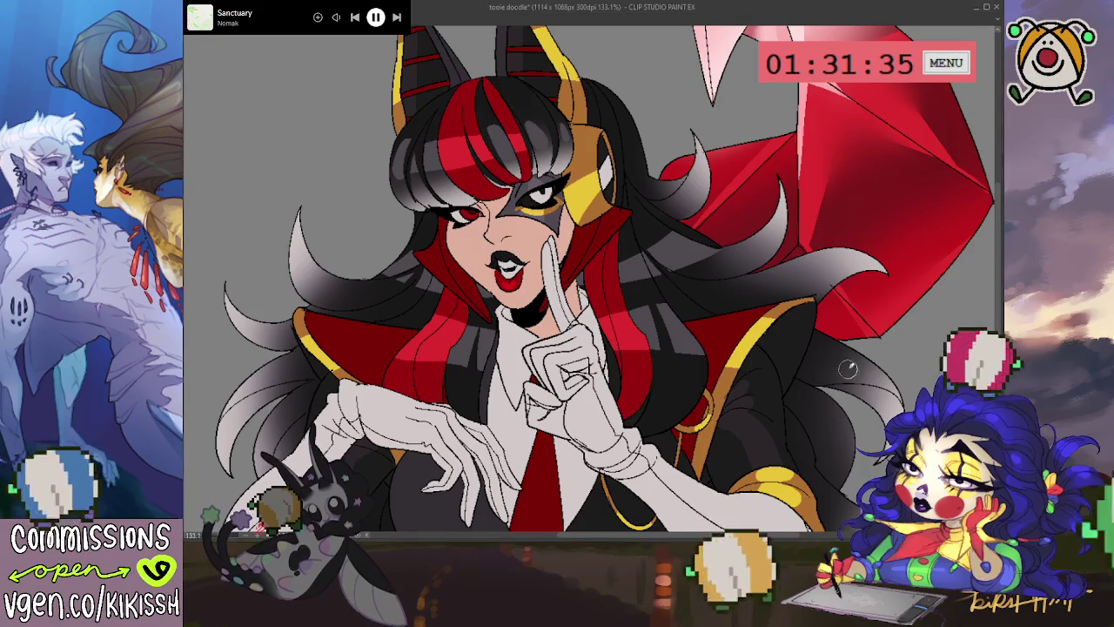
Zoom out, pan the view toward the face, and zoom back in on it
{"action": "key", "text": "ctrl+minus"}
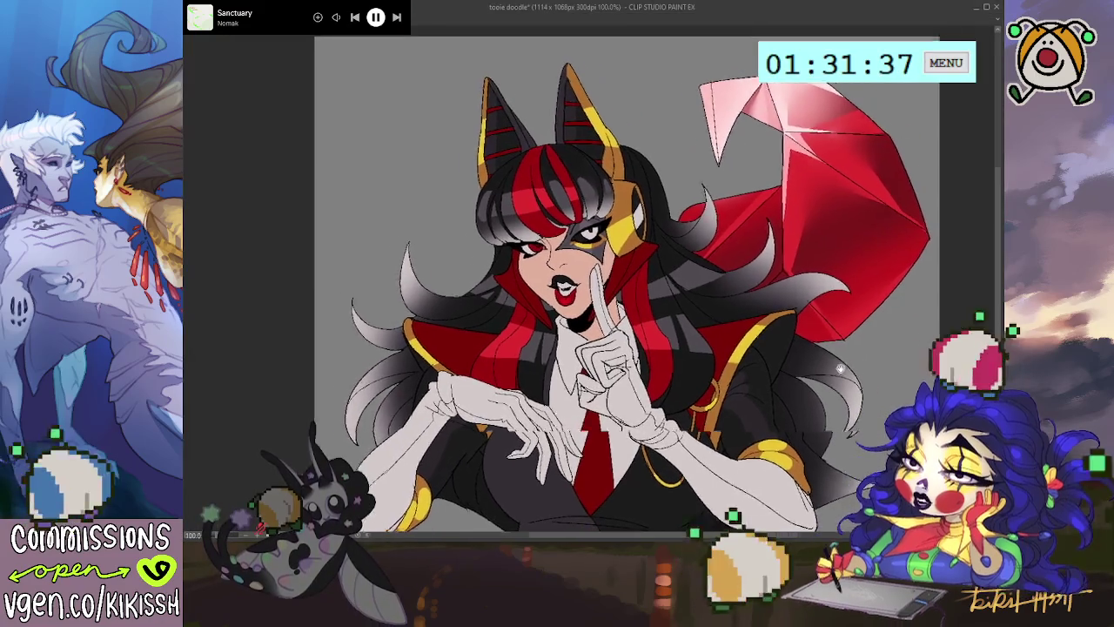
{"action": "left_click_drag", "start_coordinate": [840, 370], "coordinate": [787, 331]}
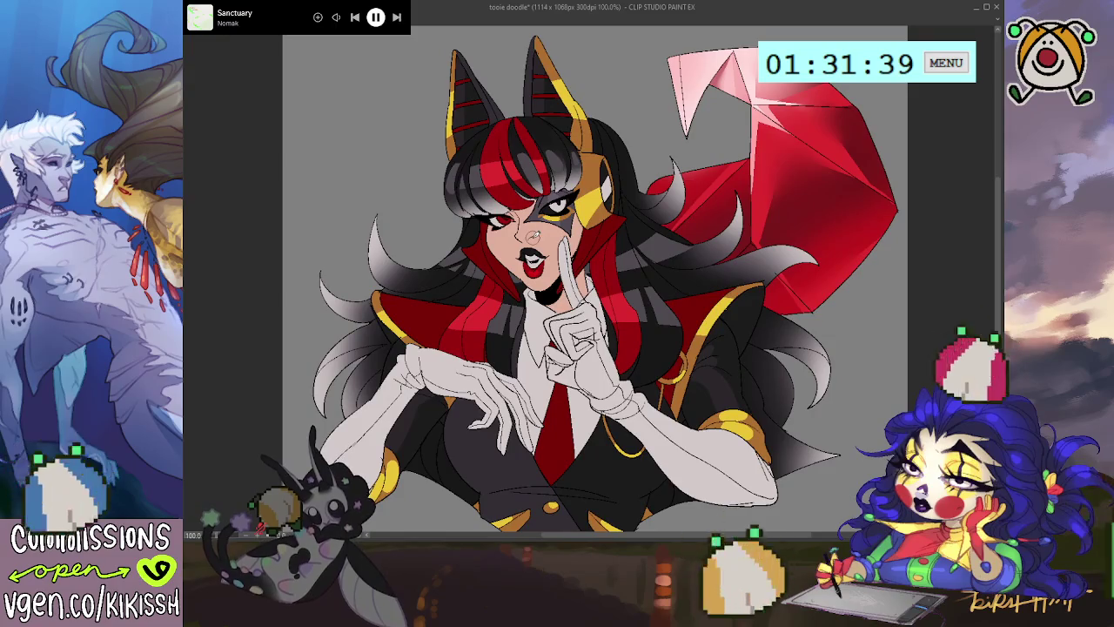
{"action": "mouse_move", "coordinate": [616, 287]}
{"action": "left_mouse_down"}
{"action": "mouse_move", "coordinate": [641, 239]}
{"action": "mouse_move", "coordinate": [642, 251]}
{"action": "left_mouse_up"}
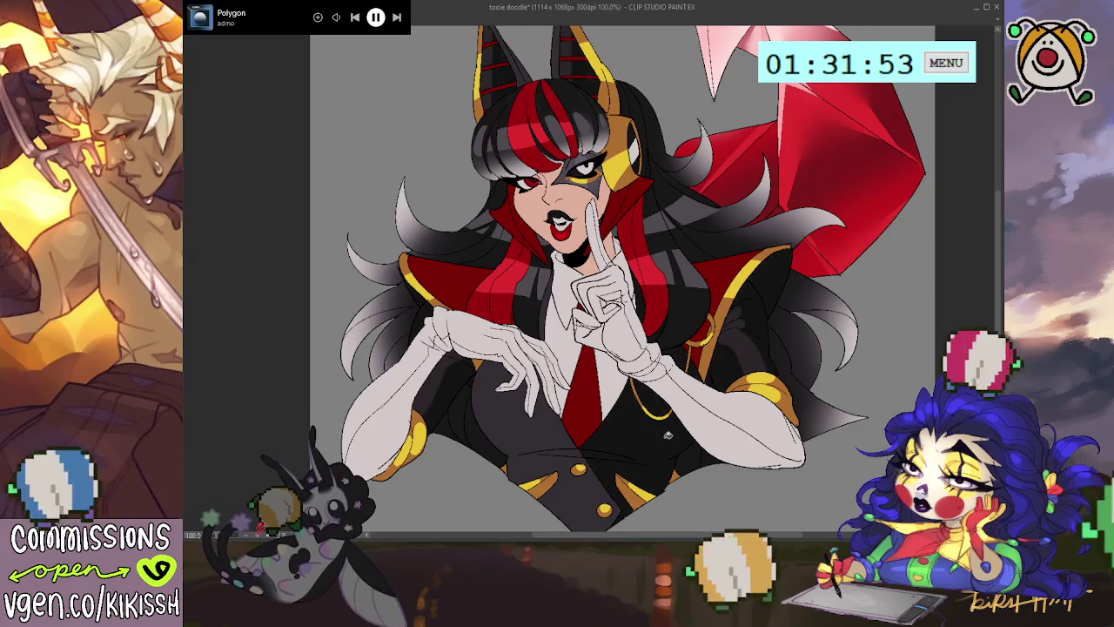
{"action": "left_click_drag", "start_coordinate": [778, 355], "coordinate": [787, 352]}
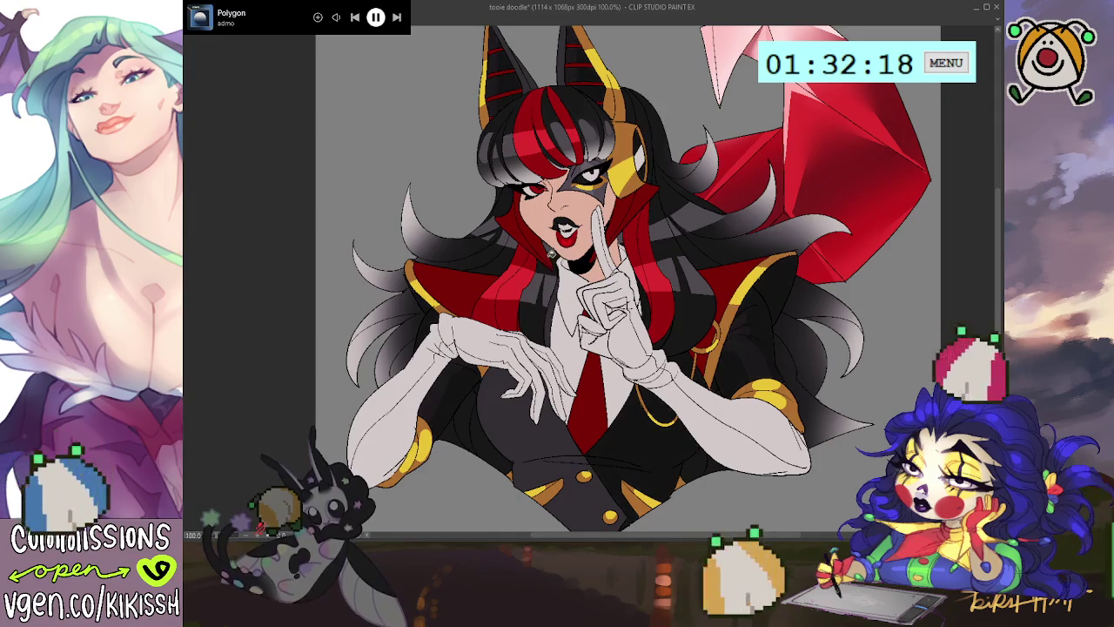
{"action": "mouse_move", "coordinate": [610, 305]}
{"action": "left_mouse_down"}
{"action": "mouse_move", "coordinate": [645, 332]}
{"action": "mouse_move", "coordinate": [599, 291]}
{"action": "left_mouse_up"}
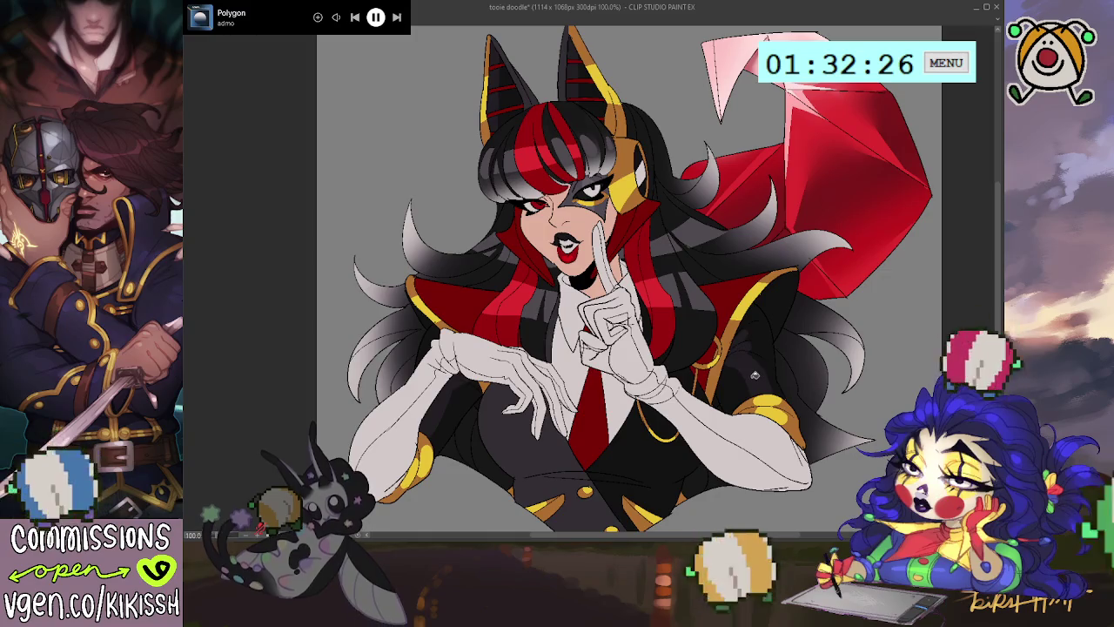
{"action": "left_click_drag", "start_coordinate": [789, 311], "coordinate": [809, 321]}
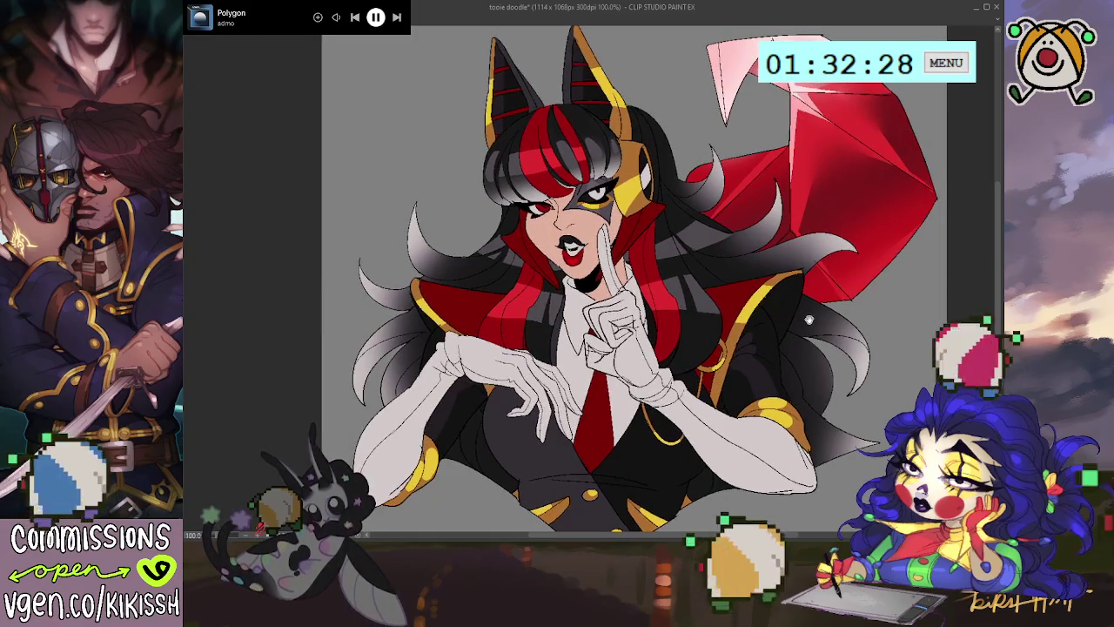
{"action": "scroll", "coordinate": [567, 212], "scroll_direction": "up", "scroll_amount": 3}
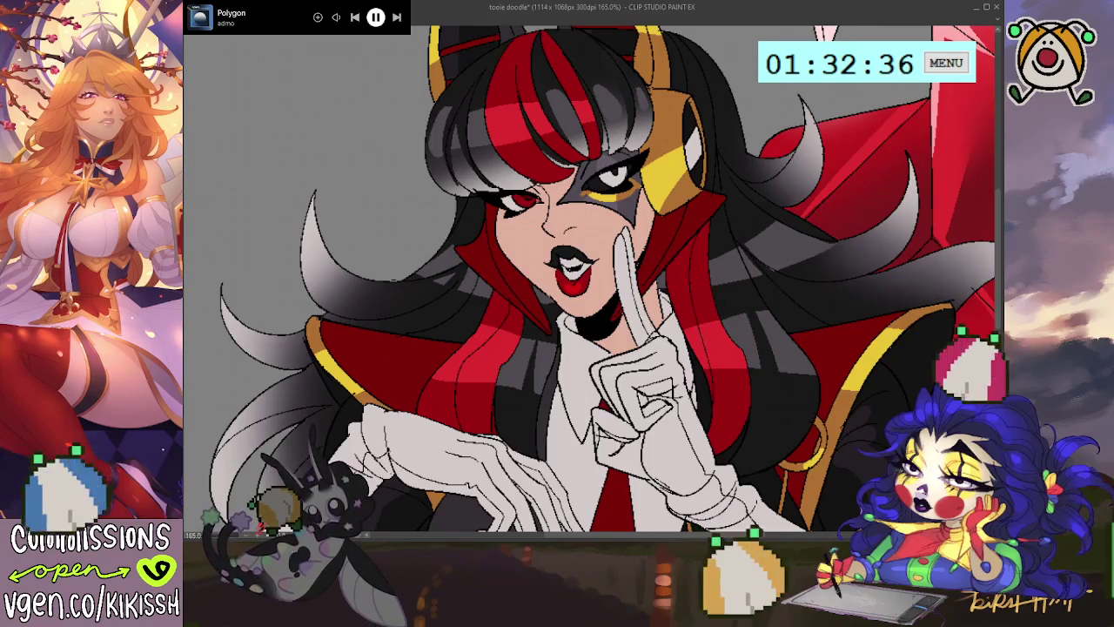
{"action": "left_click", "coordinate": [369, 511]}
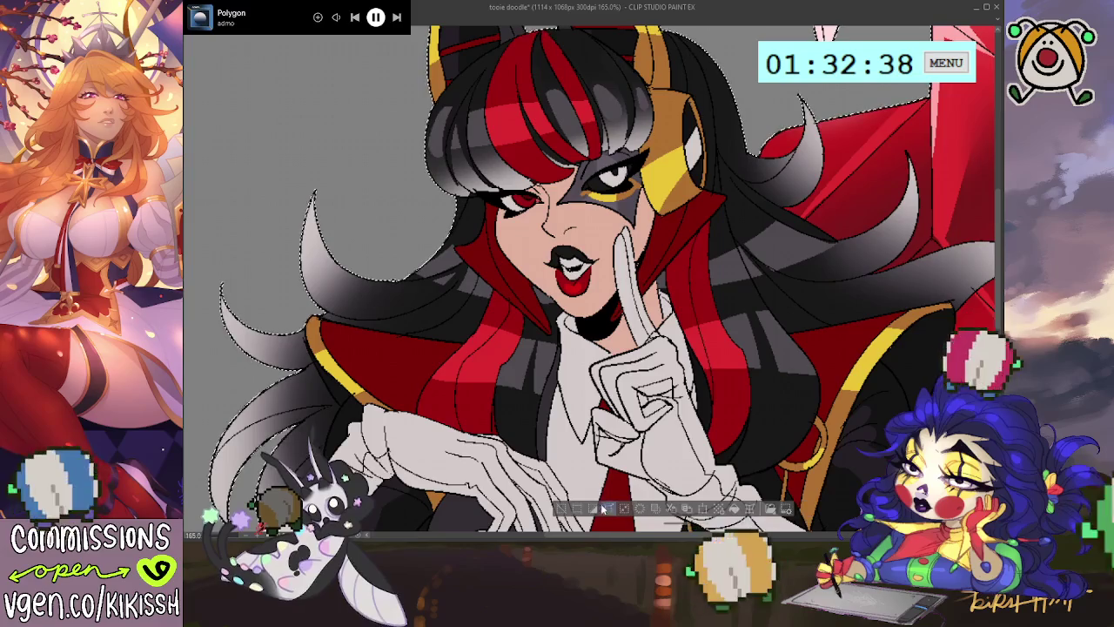
{"action": "key", "text": "ctrl+d"}
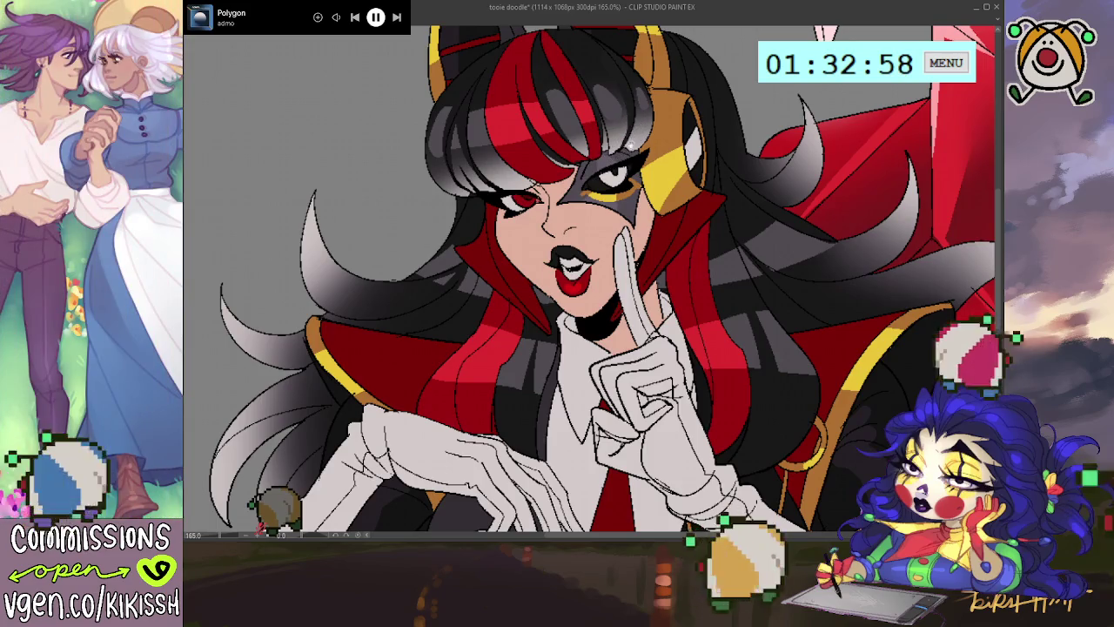
{"action": "mouse_move", "coordinate": [623, 148]}
{"action": "left_mouse_down"}
{"action": "mouse_move", "coordinate": [605, 314]}
{"action": "mouse_move", "coordinate": [527, 261]}
{"action": "left_mouse_up"}
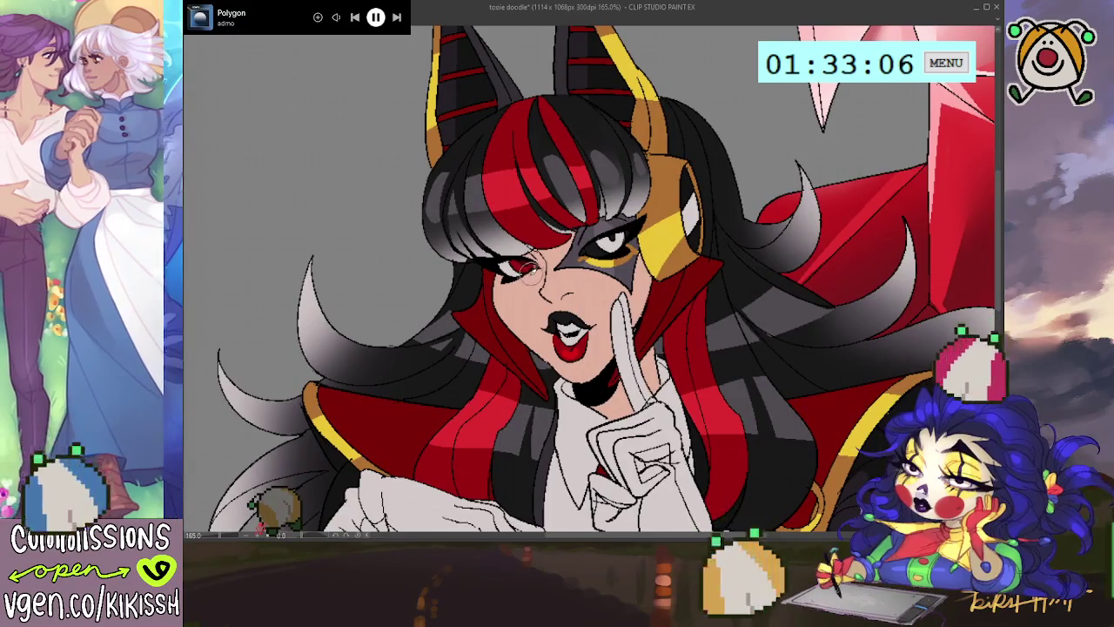
Pan across the hand, body and top of the head while touching up the face
{"action": "mouse_move", "coordinate": [527, 271]}
{"action": "left_mouse_down"}
{"action": "mouse_move", "coordinate": [577, 233]}
{"action": "mouse_move", "coordinate": [562, 287]}
{"action": "left_mouse_up"}
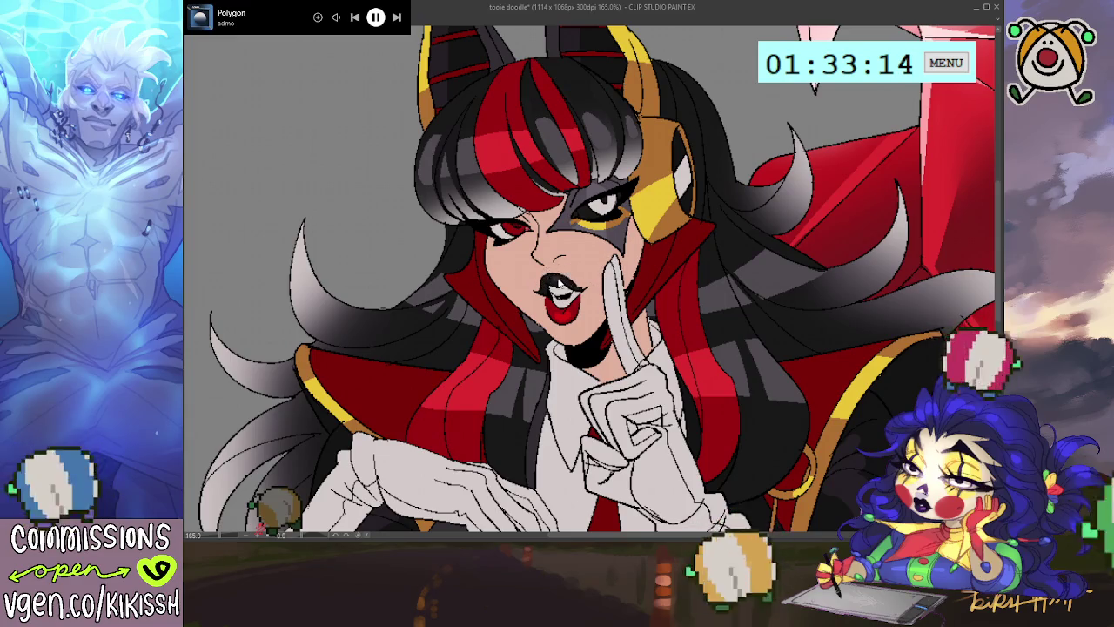
{"action": "left_click_drag", "start_coordinate": [587, 271], "coordinate": [580, 271]}
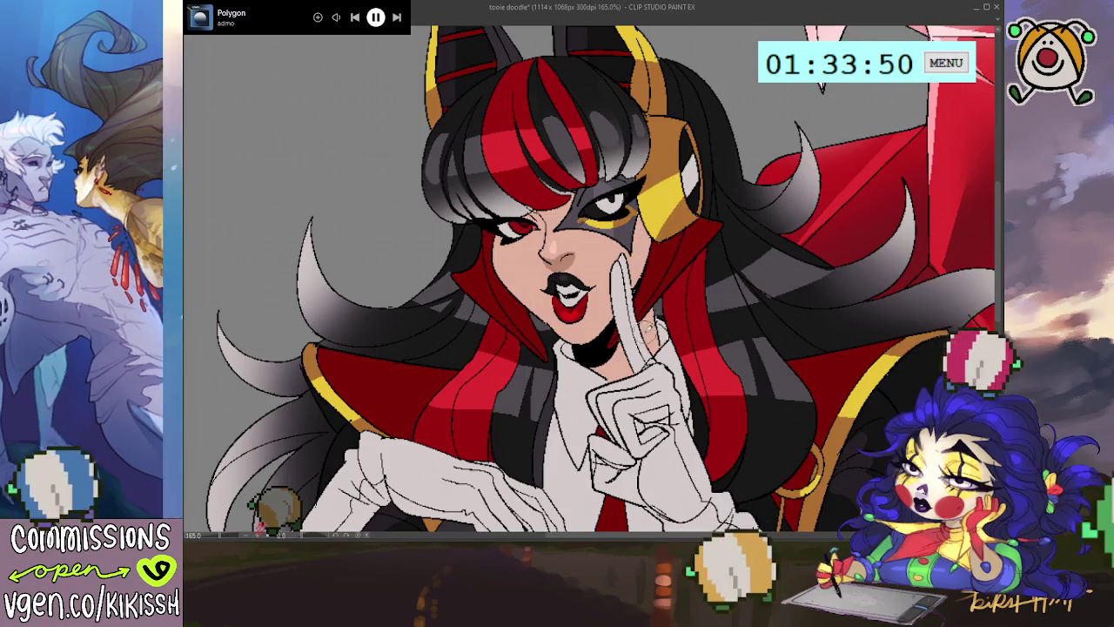
{"action": "left_click_drag", "start_coordinate": [688, 290], "coordinate": [684, 316]}
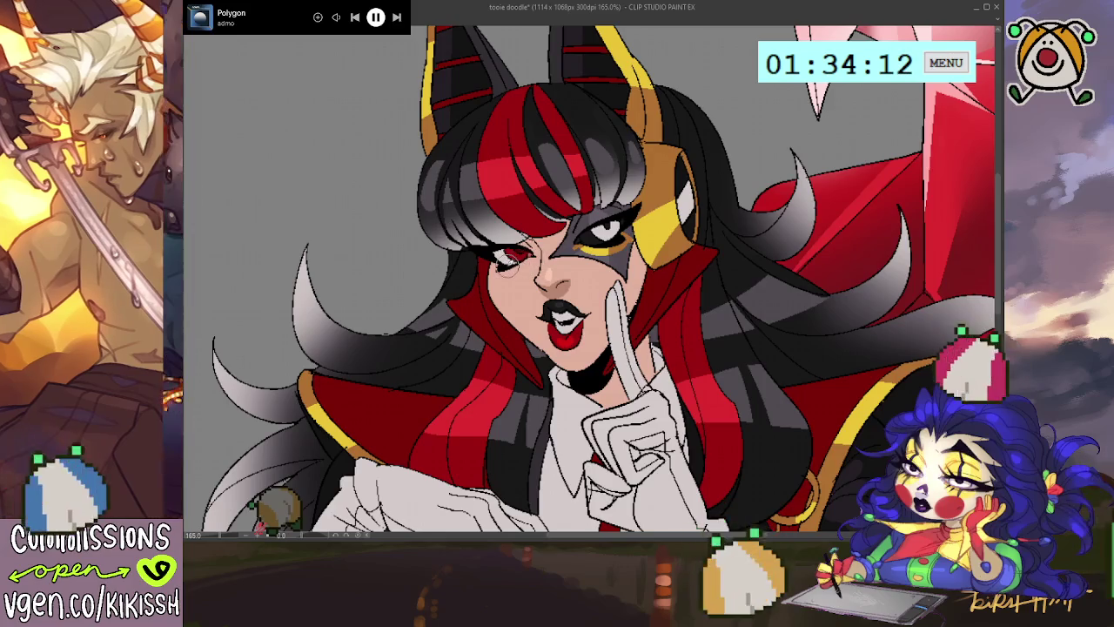
Zoom in and out repeatedly to review the whole bust
{"action": "scroll", "coordinate": [517, 263], "scroll_direction": "down", "scroll_amount": 2}
{"action": "scroll", "coordinate": [527, 273], "scroll_direction": "down", "scroll_amount": 1}
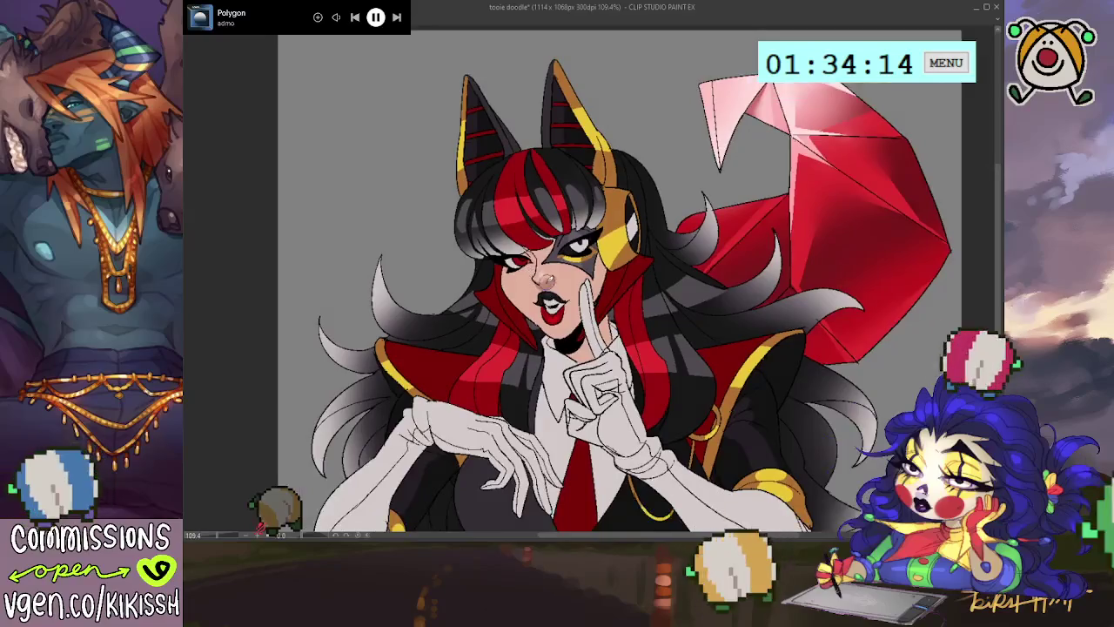
{"action": "scroll", "coordinate": [539, 277], "scroll_direction": "down", "scroll_amount": 2}
{"action": "scroll", "coordinate": [516, 274], "scroll_direction": "up", "scroll_amount": 3}
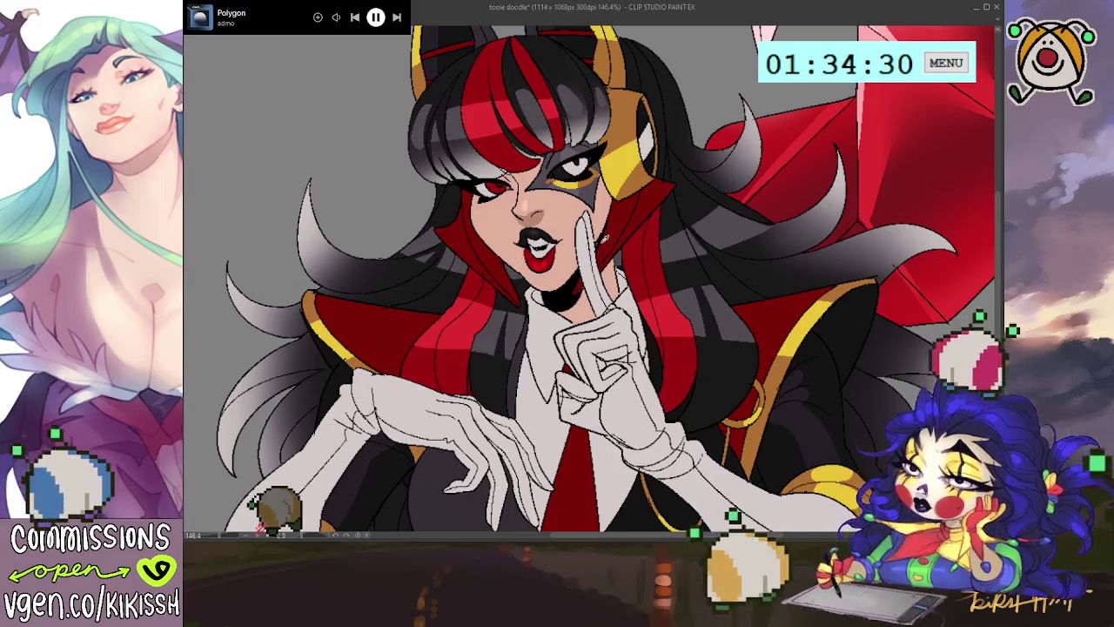
{"action": "scroll", "coordinate": [618, 231], "scroll_direction": "up", "scroll_amount": 1}
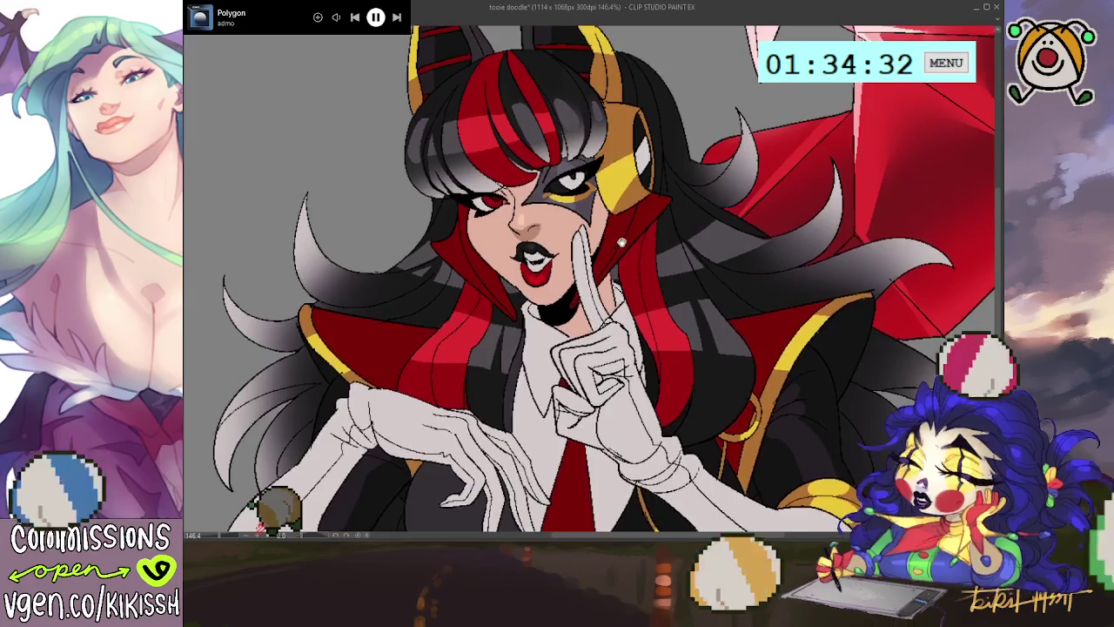
{"action": "scroll", "coordinate": [623, 242], "scroll_direction": "down", "scroll_amount": 1}
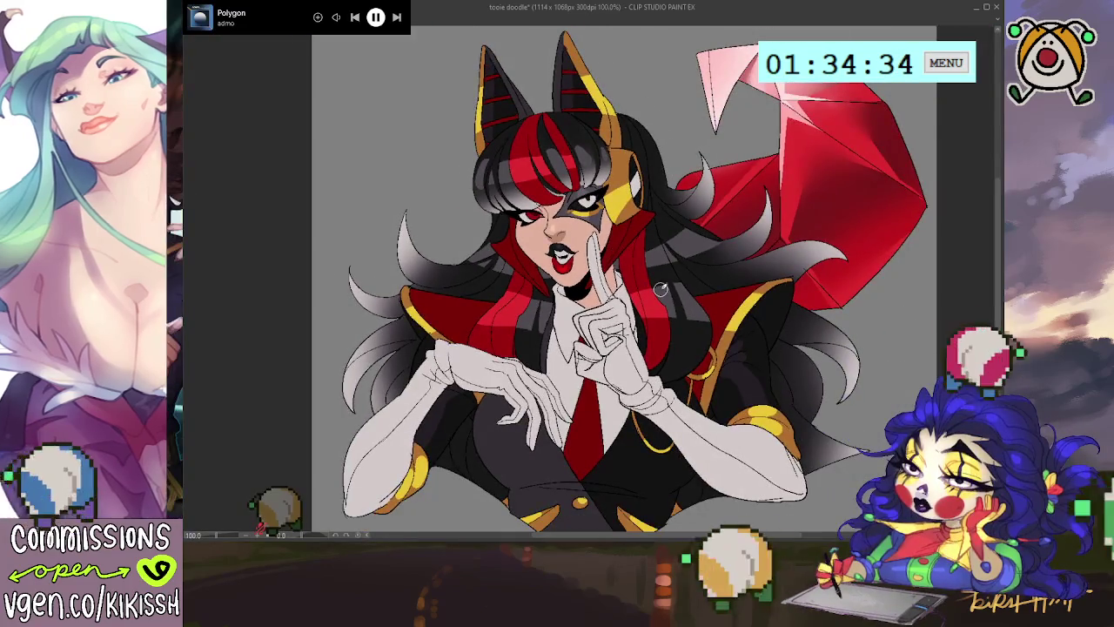
{"action": "scroll", "coordinate": [651, 281], "scroll_direction": "down", "scroll_amount": 1}
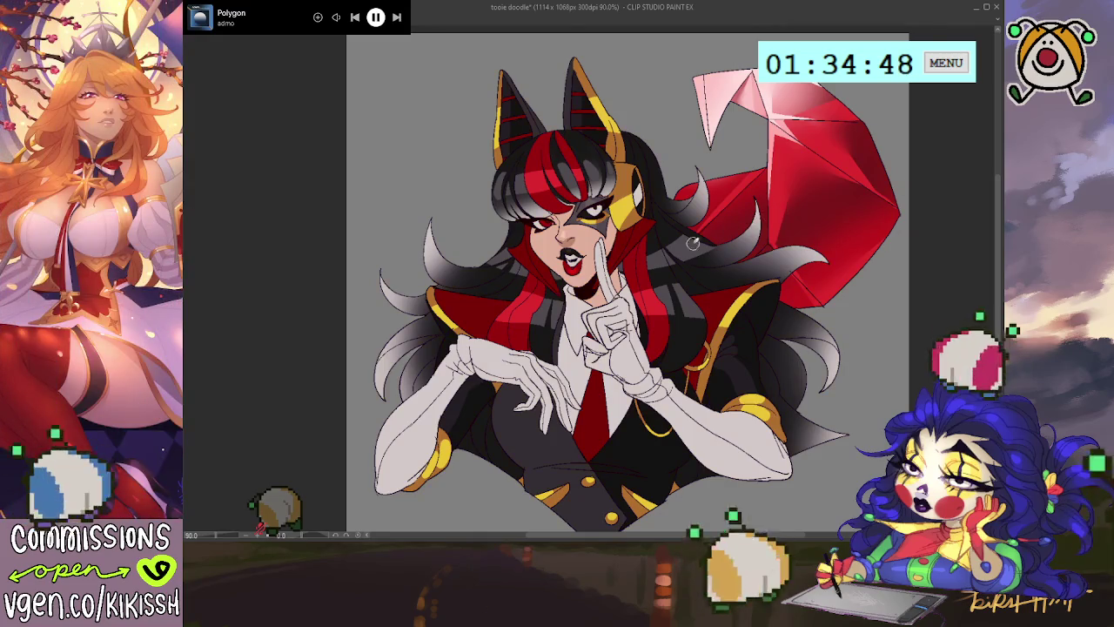
{"action": "scroll", "coordinate": [692, 244], "scroll_direction": "up", "scroll_amount": 1}
{"action": "scroll", "coordinate": [692, 244], "scroll_direction": "up", "scroll_amount": 1}
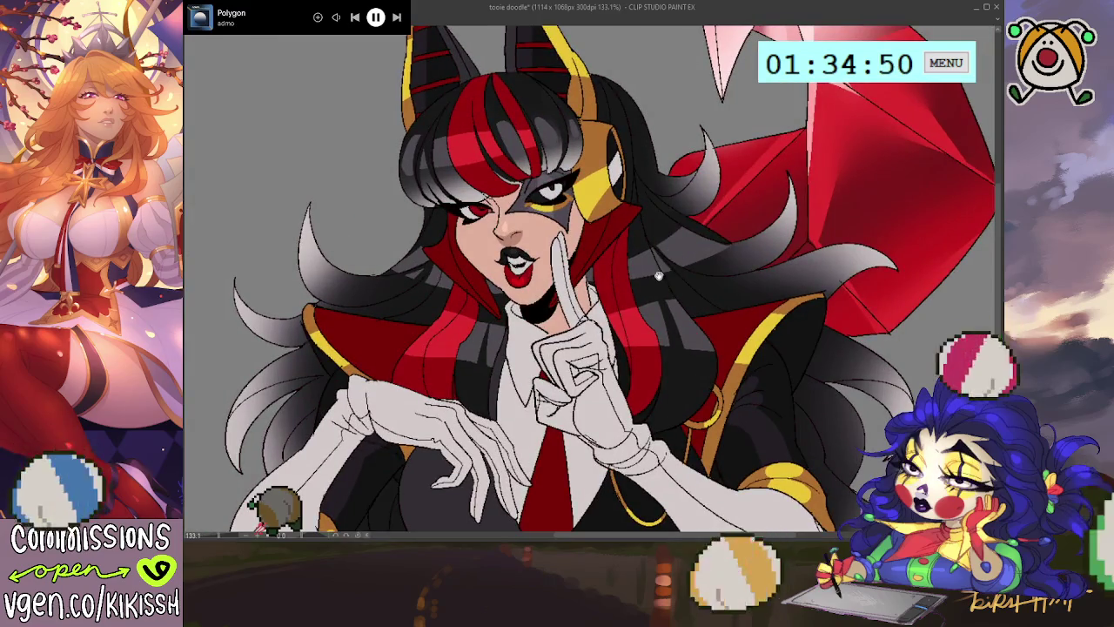
{"action": "scroll", "coordinate": [659, 275], "scroll_direction": "down", "scroll_amount": 1}
{"action": "scroll", "coordinate": [675, 261], "scroll_direction": "down", "scroll_amount": 1}
{"action": "scroll", "coordinate": [691, 256], "scroll_direction": "down", "scroll_amount": 1}
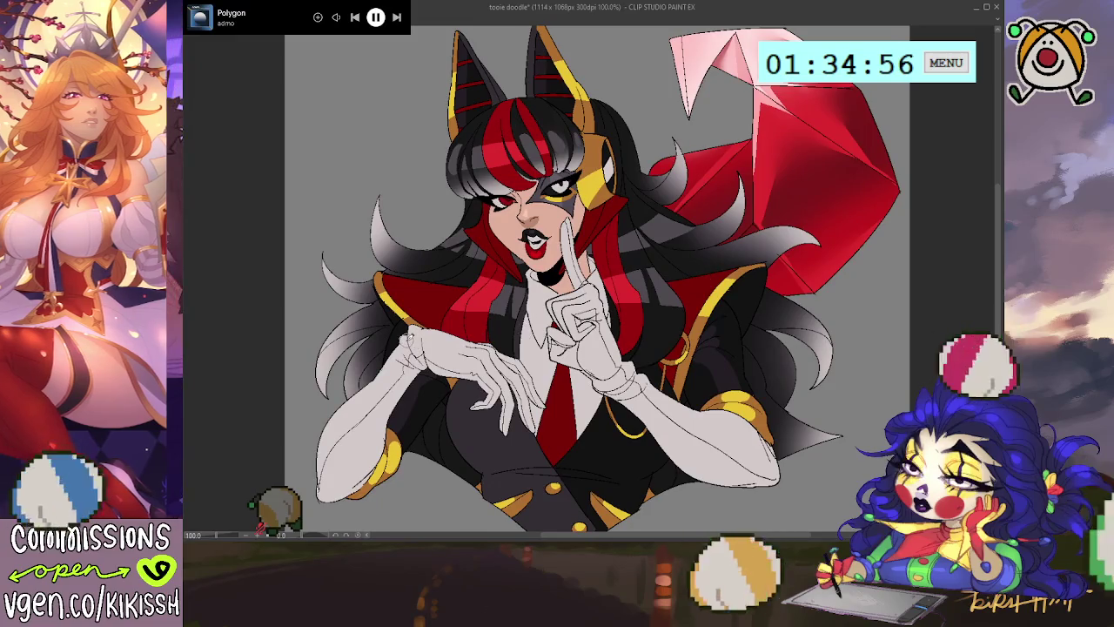
{"action": "scroll", "coordinate": [450, 319], "scroll_direction": "up", "scroll_amount": 1}
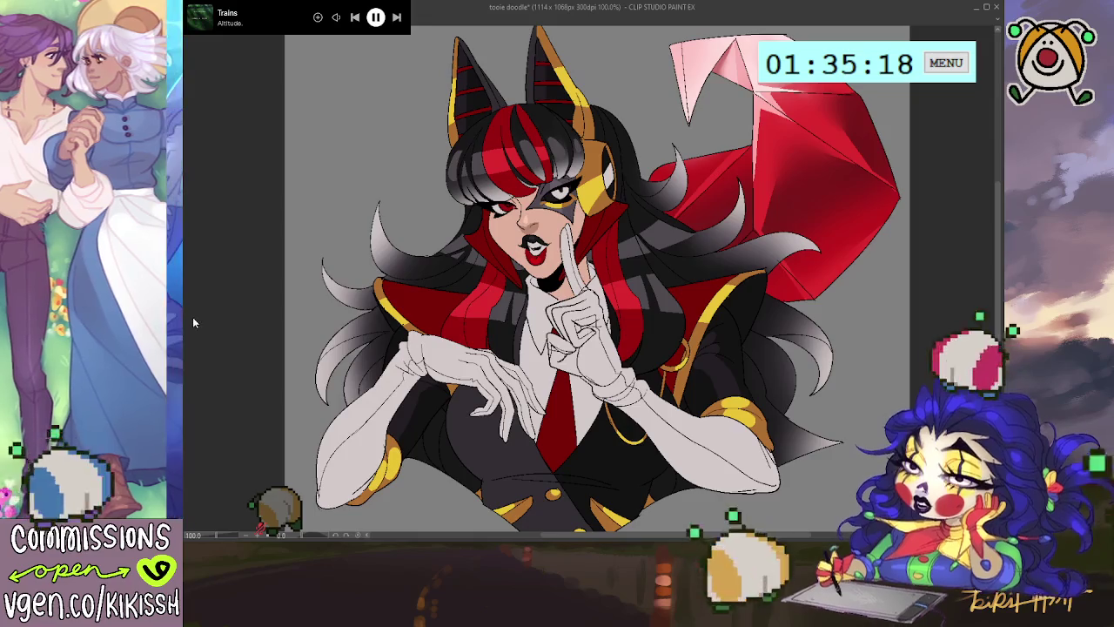
{"action": "key", "text": "ctrl+t"}
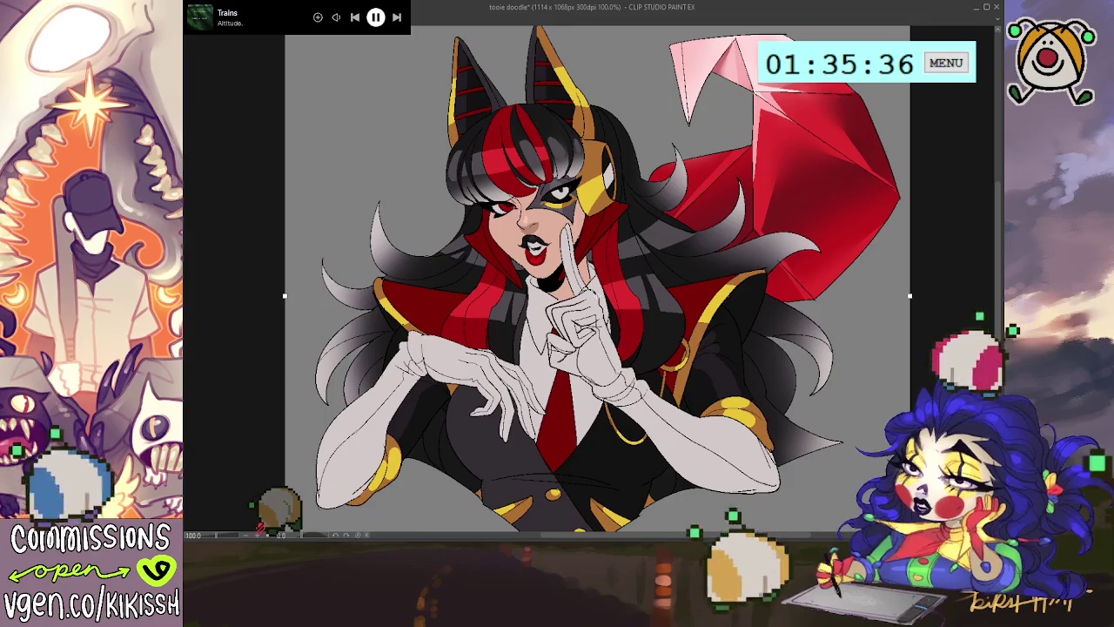
{"action": "scroll", "coordinate": [592, 278], "scroll_direction": "down", "scroll_amount": 1}
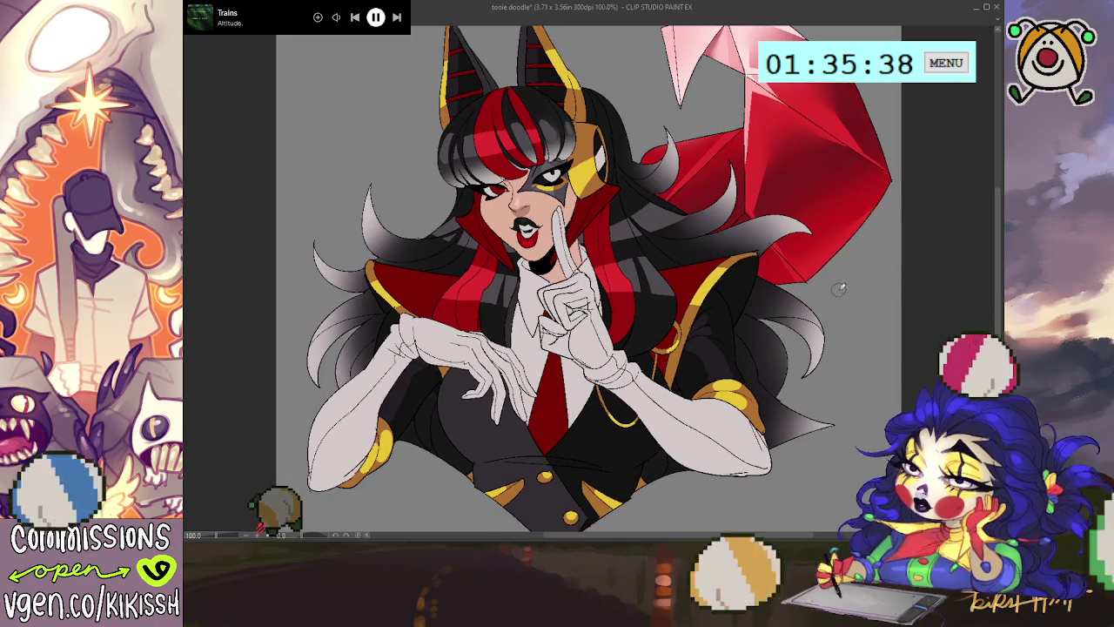
{"action": "scroll", "coordinate": [841, 288], "scroll_direction": "up", "scroll_amount": 1}
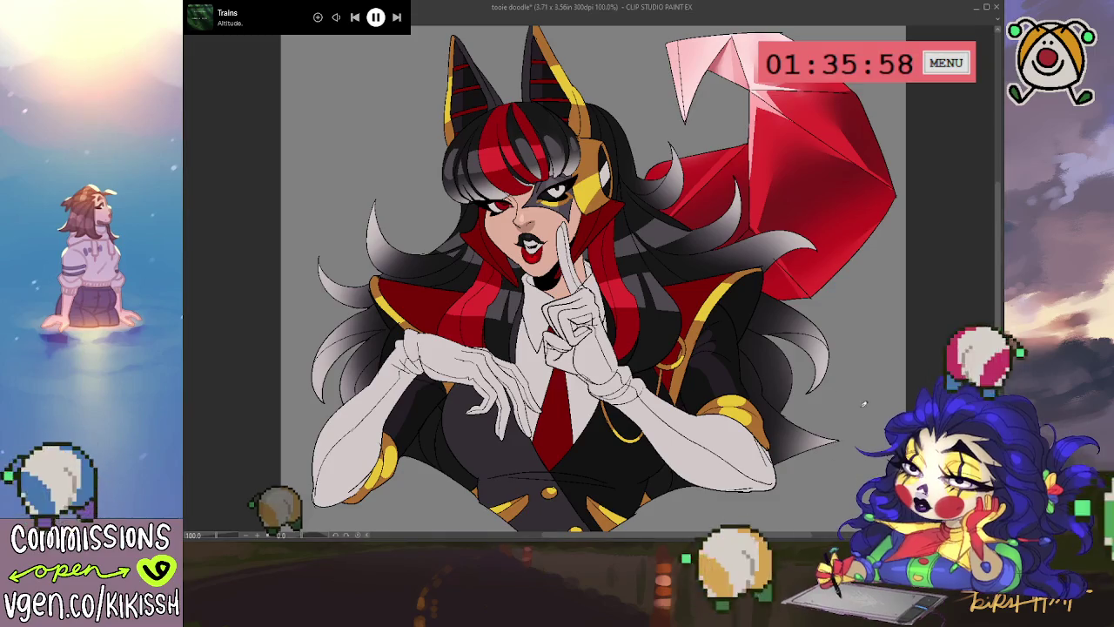
{"action": "scroll", "coordinate": [425, 296], "scroll_direction": "down", "scroll_amount": 1}
{"action": "scroll", "coordinate": [425, 296], "scroll_direction": "up", "scroll_amount": 1}
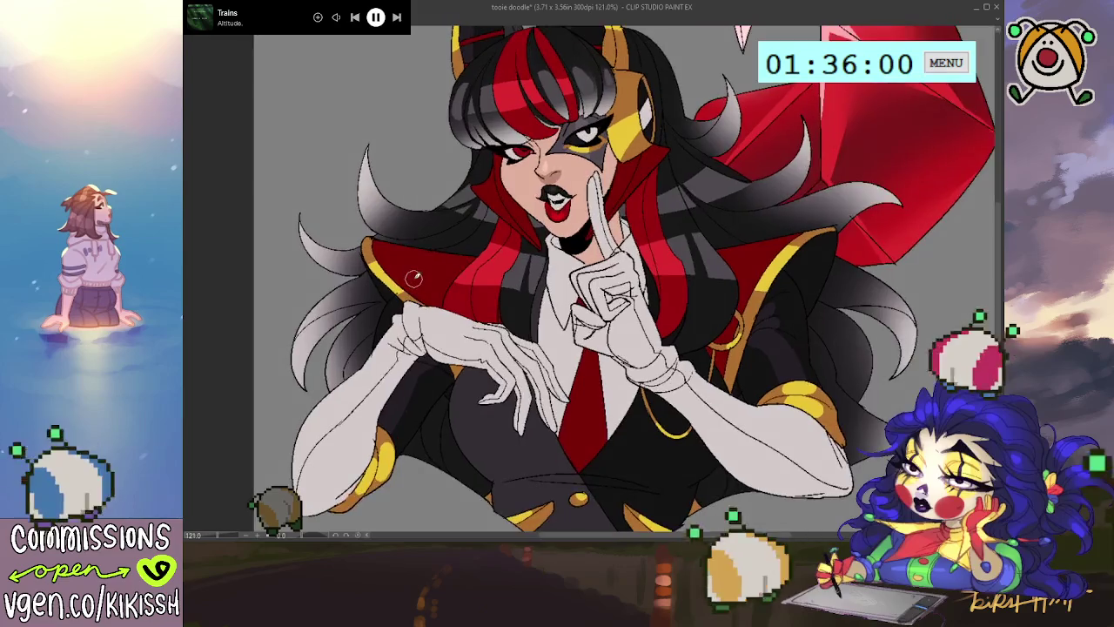
{"action": "left_click_drag", "start_coordinate": [490, 255], "coordinate": [481, 288]}
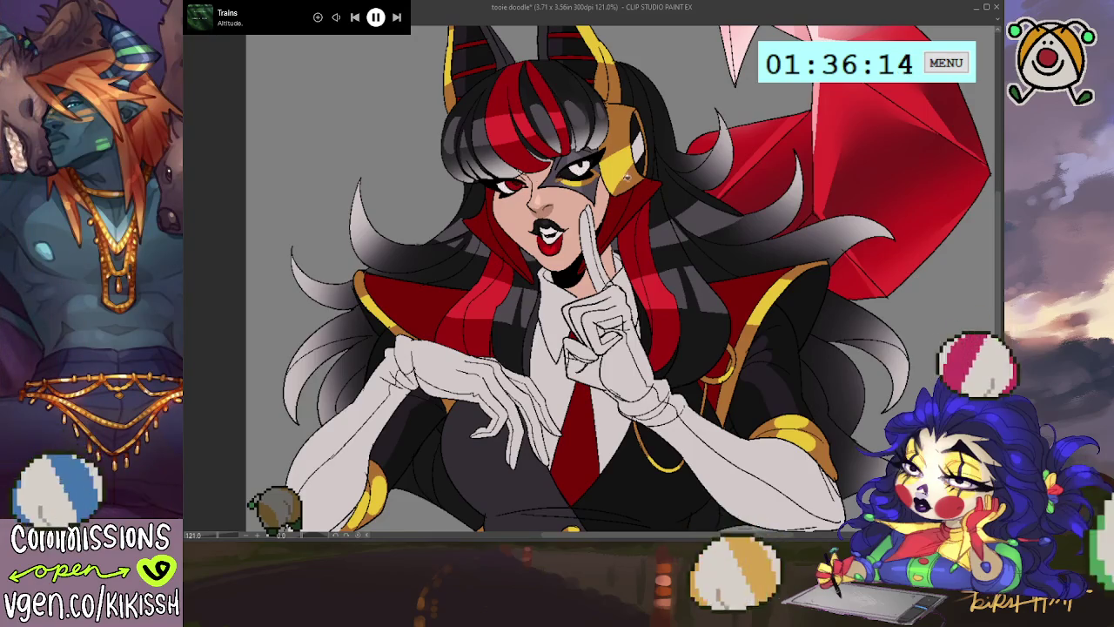
{"action": "left_click_drag", "start_coordinate": [651, 163], "coordinate": [690, 168]}
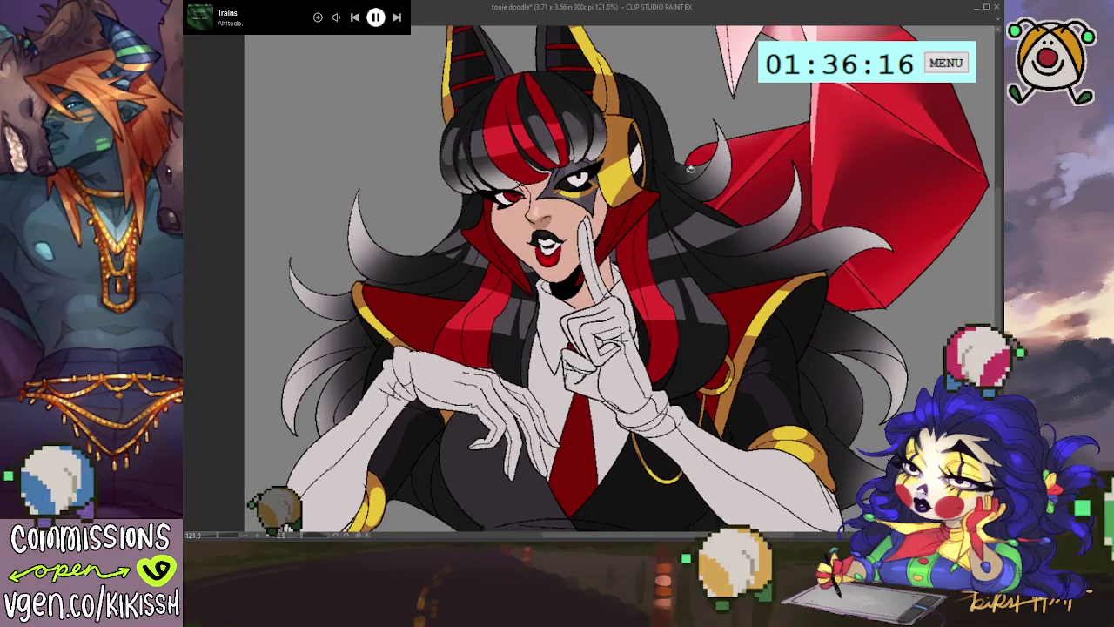
{"action": "key", "text": "ctrl+minus"}
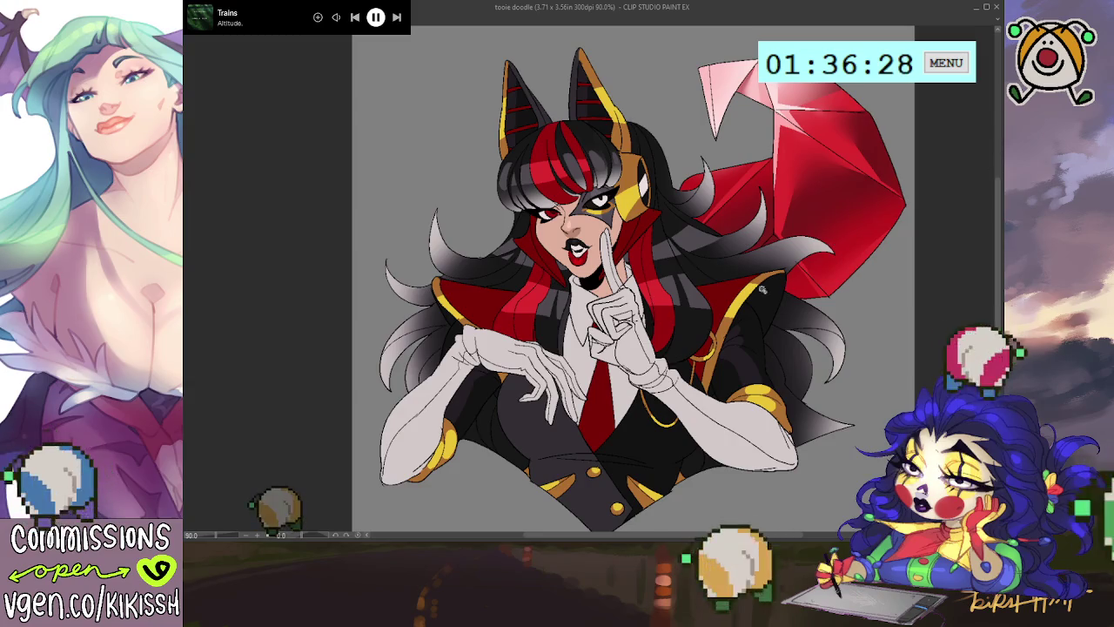
{"action": "left_click_drag", "start_coordinate": [699, 287], "coordinate": [825, 266]}
{"action": "key", "text": "ctrl+d"}
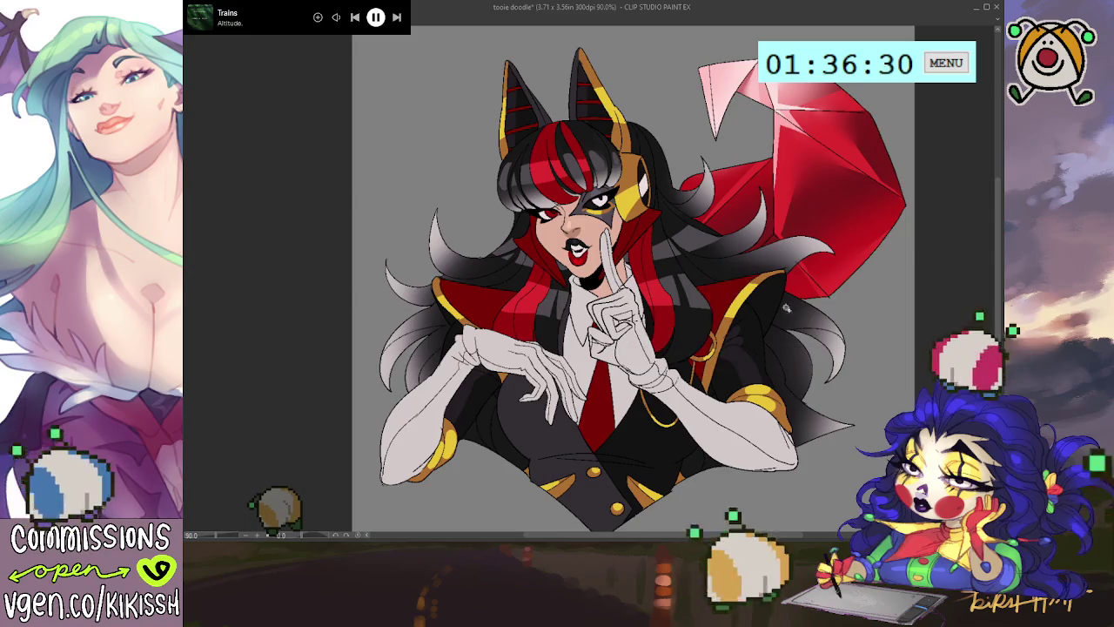
{"action": "left_click", "coordinate": [786, 307]}
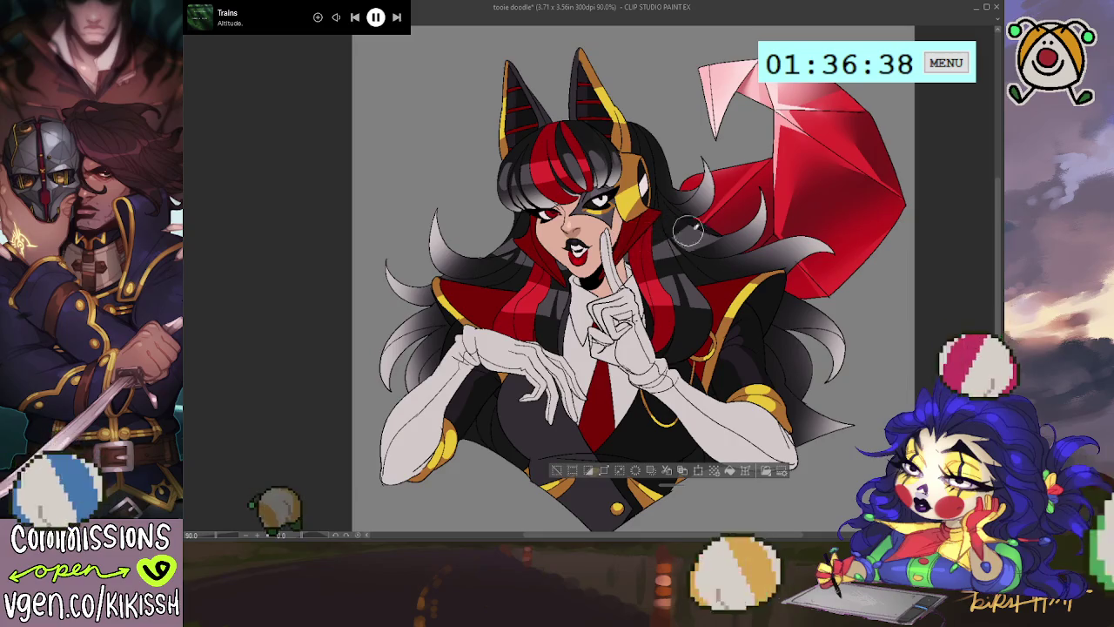
{"action": "key", "text": "ctrl+d"}
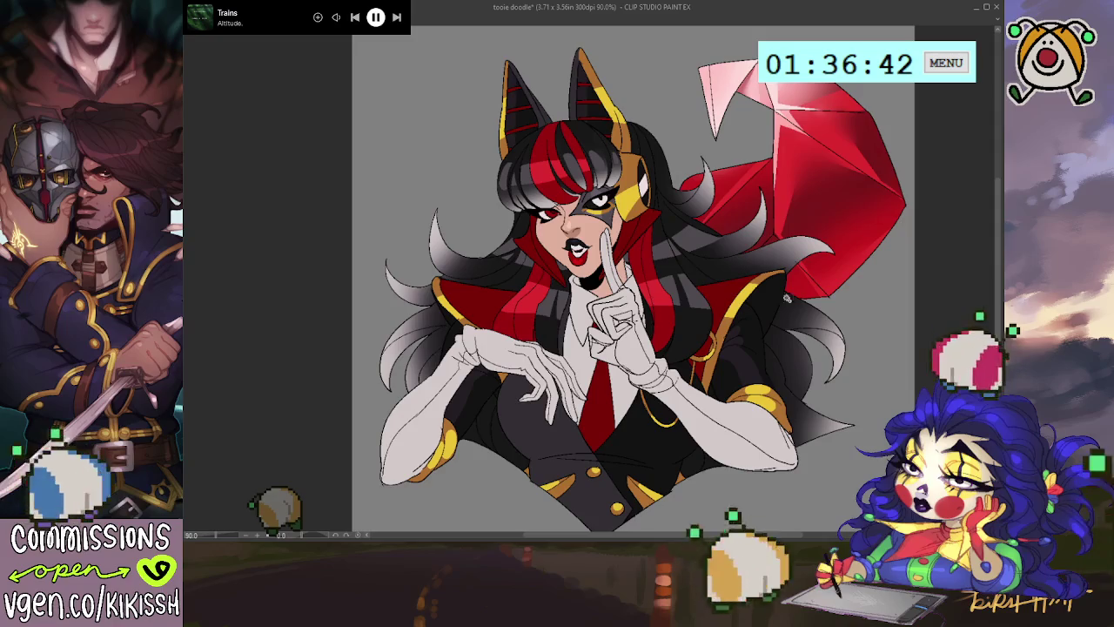
{"action": "key", "text": "ctrl+z"}
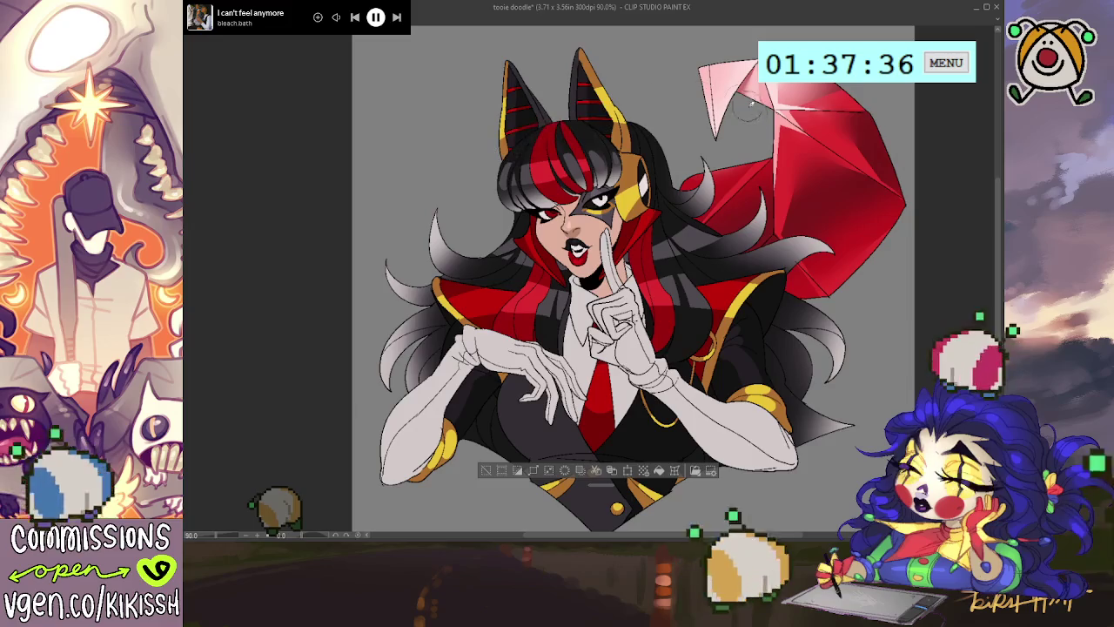
{"action": "key", "text": "ctrl+d"}
{"action": "scroll", "coordinate": [757, 217], "scroll_direction": "down", "scroll_amount": 2}
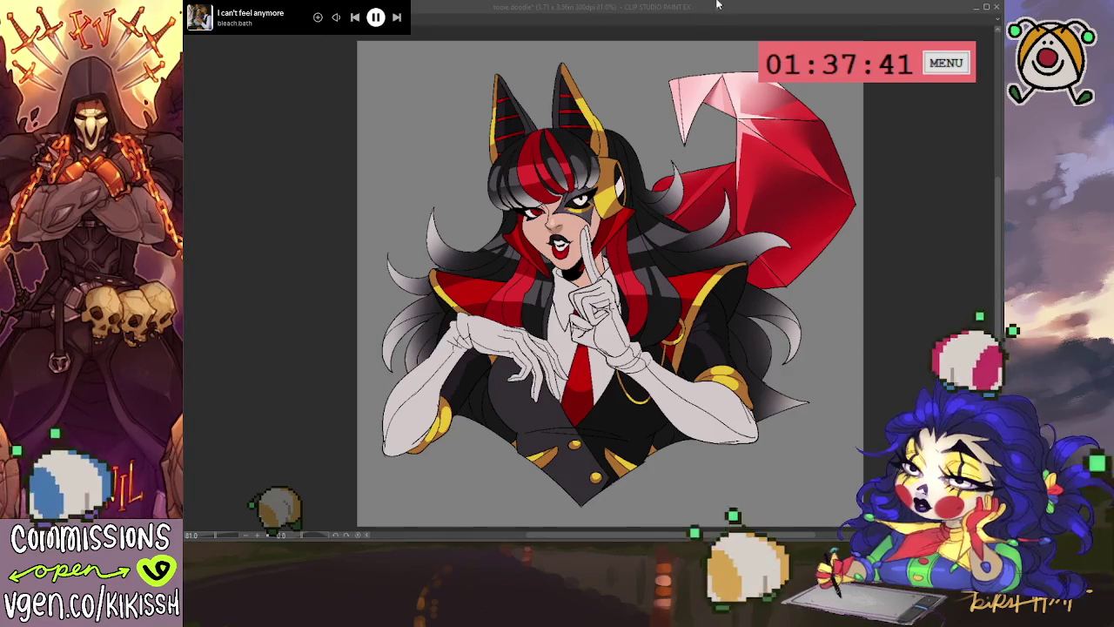
Copy the KIKISSH 2025 signature and KIKISSH.COM watermark from another artwork and paste them into the vampire illustration
{"action": "key", "text": "ctrl+Tab"}
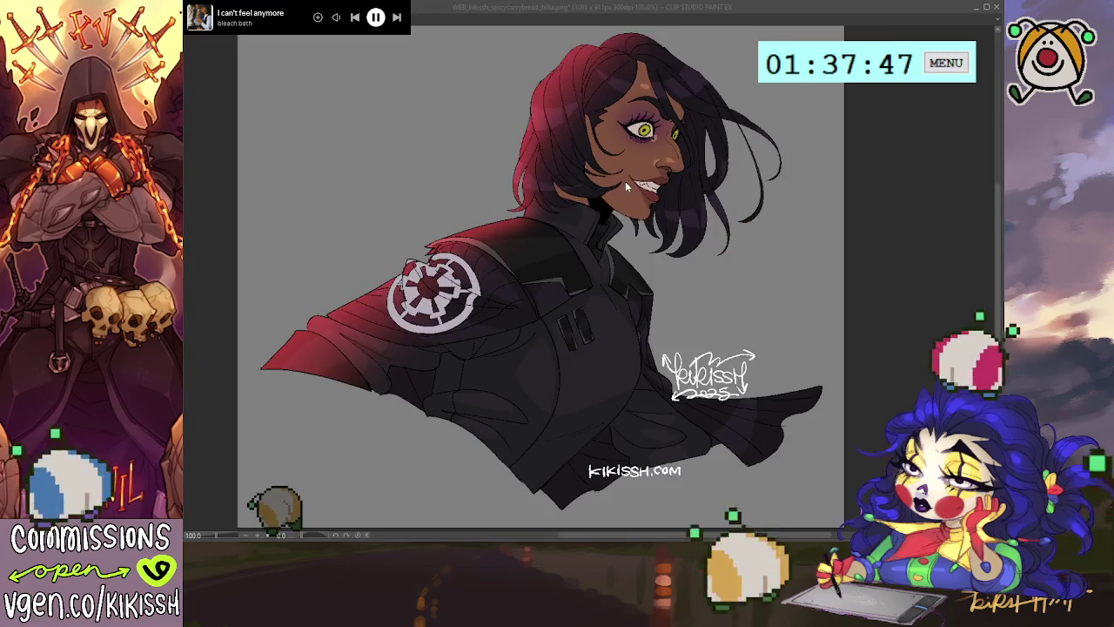
{"action": "key", "text": "ctrl+Tab"}
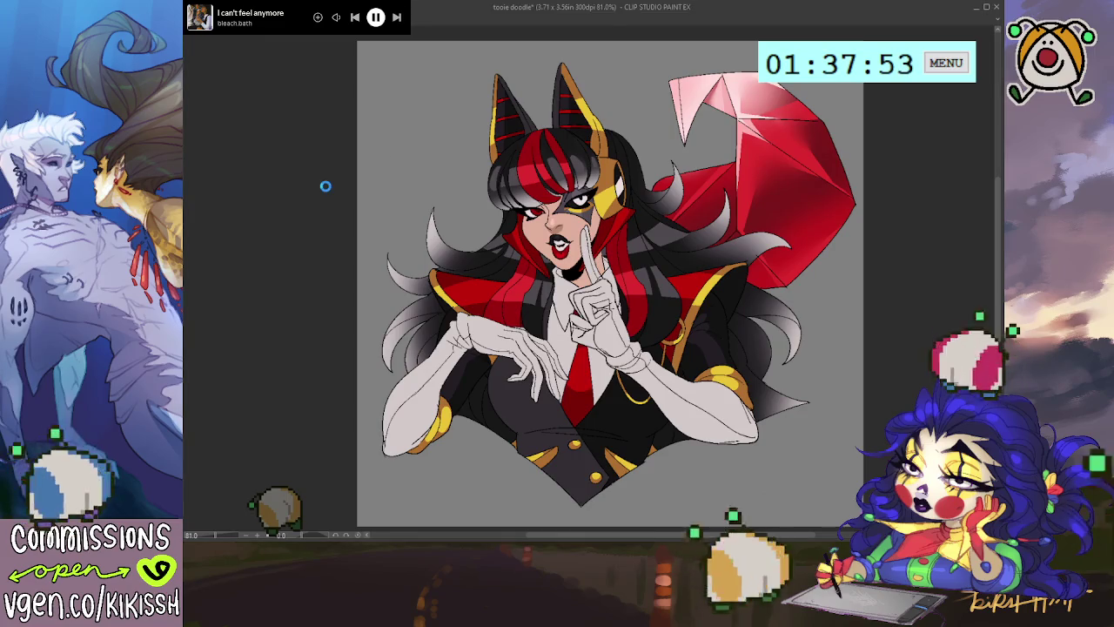
{"action": "key", "text": "ctrl+Tab"}
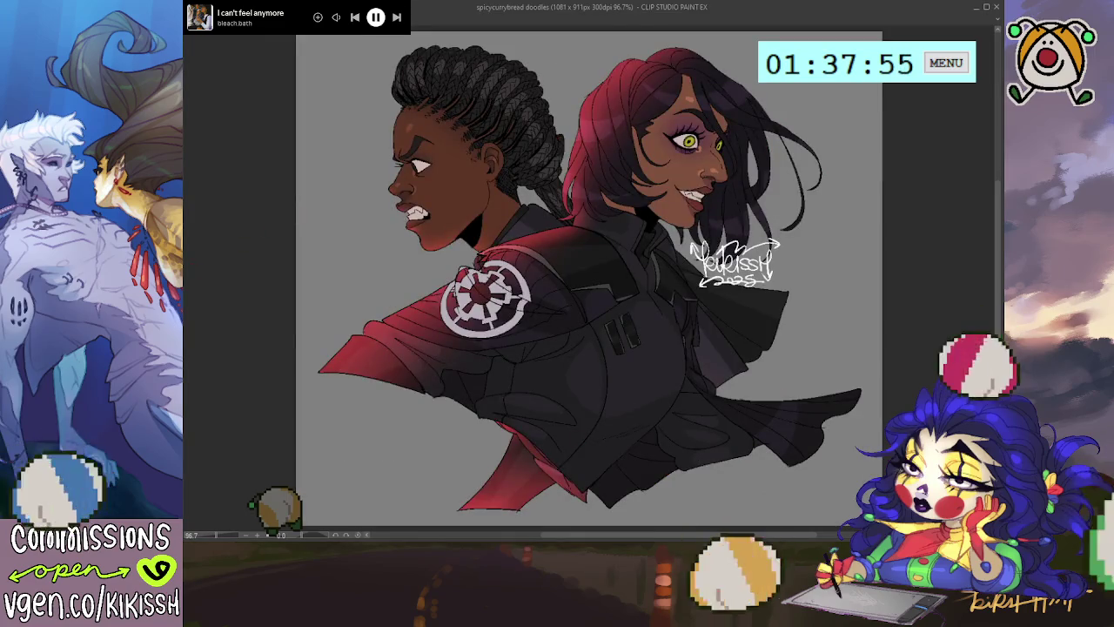
{"action": "key", "text": "ctrl+v"}
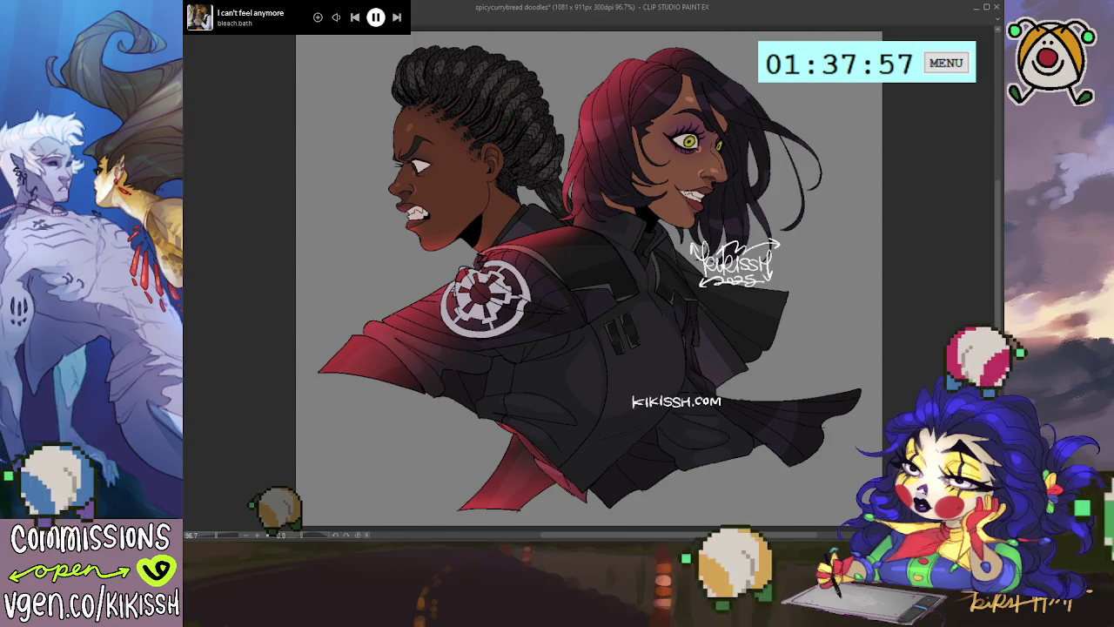
{"action": "key", "text": "ctrl+Tab"}
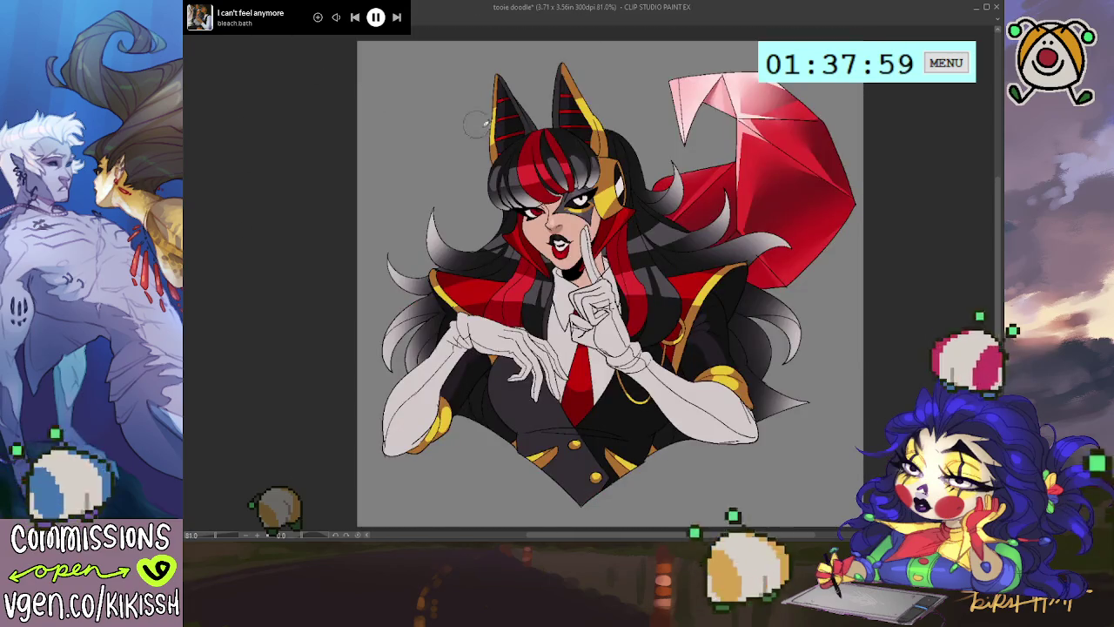
{"action": "key", "text": "ctrl+v"}
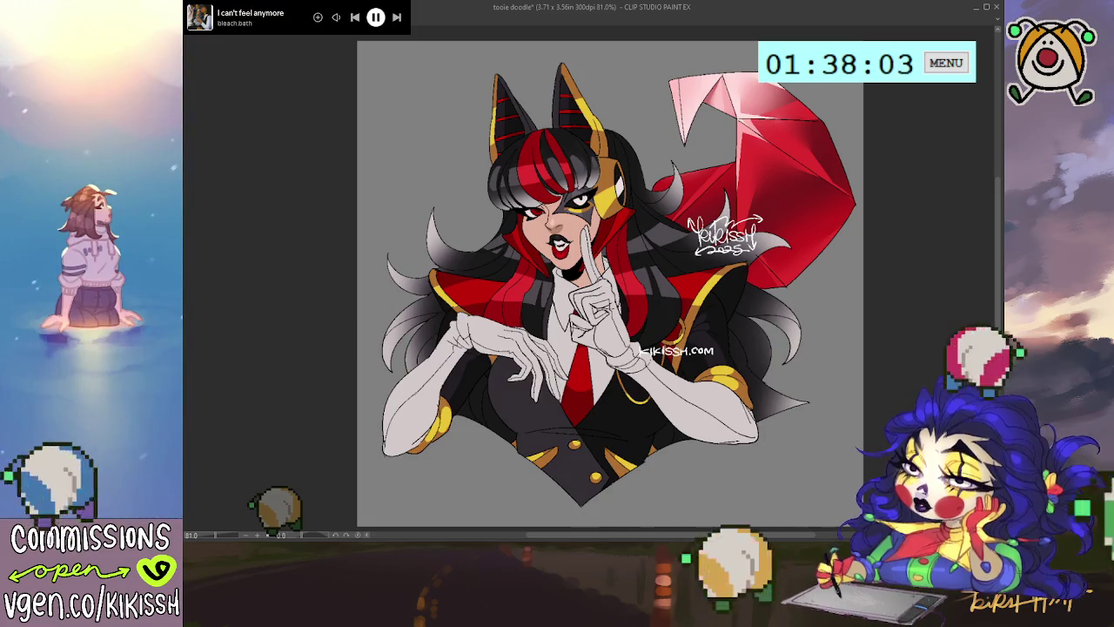
Move the signature to the lower right and the watermark onto the left glove, then flip-check the canvas
{"action": "mouse_move", "coordinate": [724, 235]}
{"action": "left_mouse_down"}
{"action": "mouse_move", "coordinate": [795, 366]}
{"action": "mouse_move", "coordinate": [759, 366]}
{"action": "left_mouse_up"}
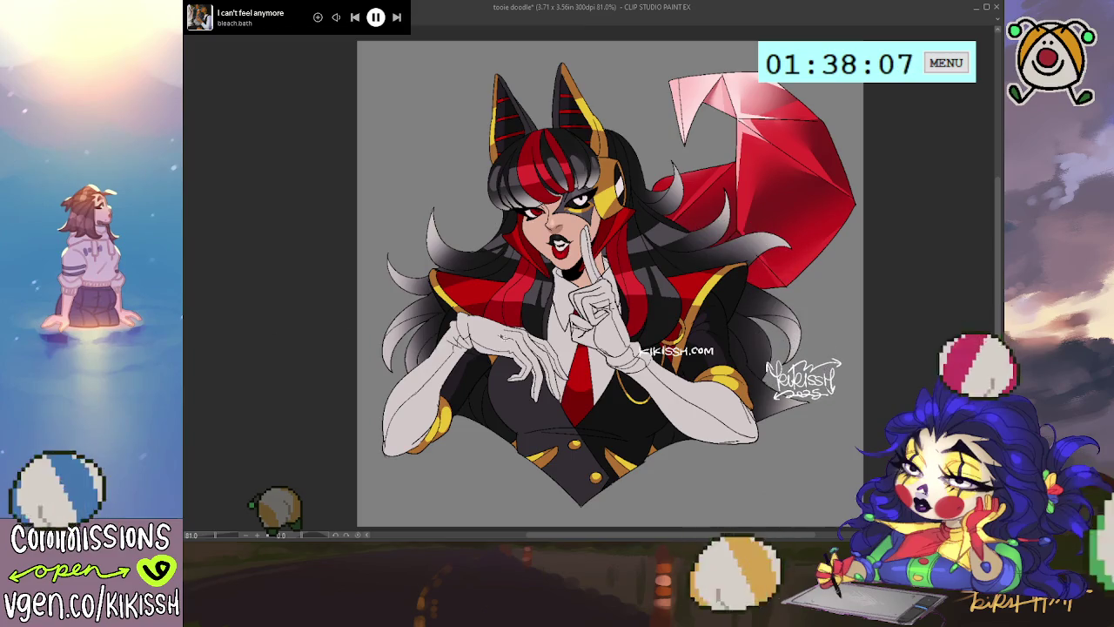
{"action": "left_click_drag", "start_coordinate": [677, 351], "coordinate": [483, 426]}
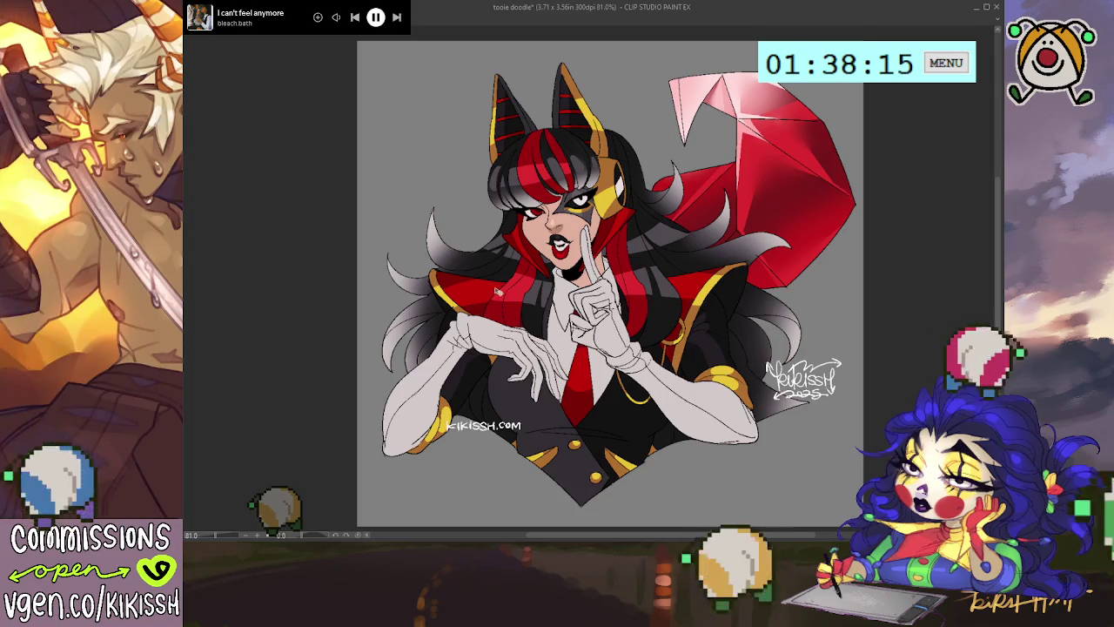
{"action": "key", "text": "h"}
{"action": "key", "text": "h"}
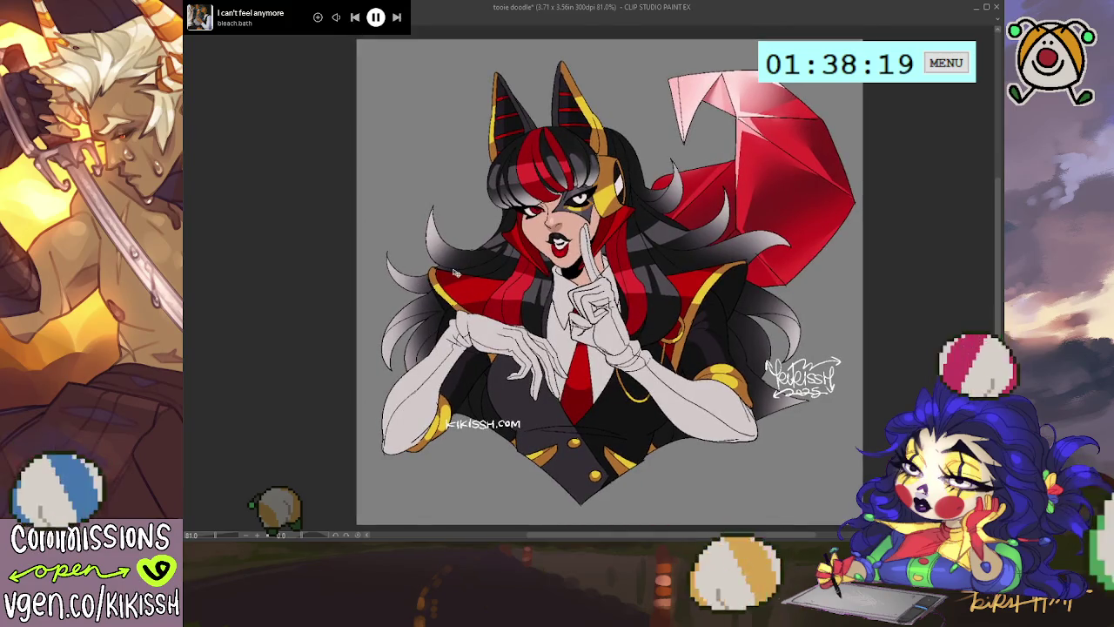
{"action": "key", "text": "h"}
{"action": "key", "text": "h"}
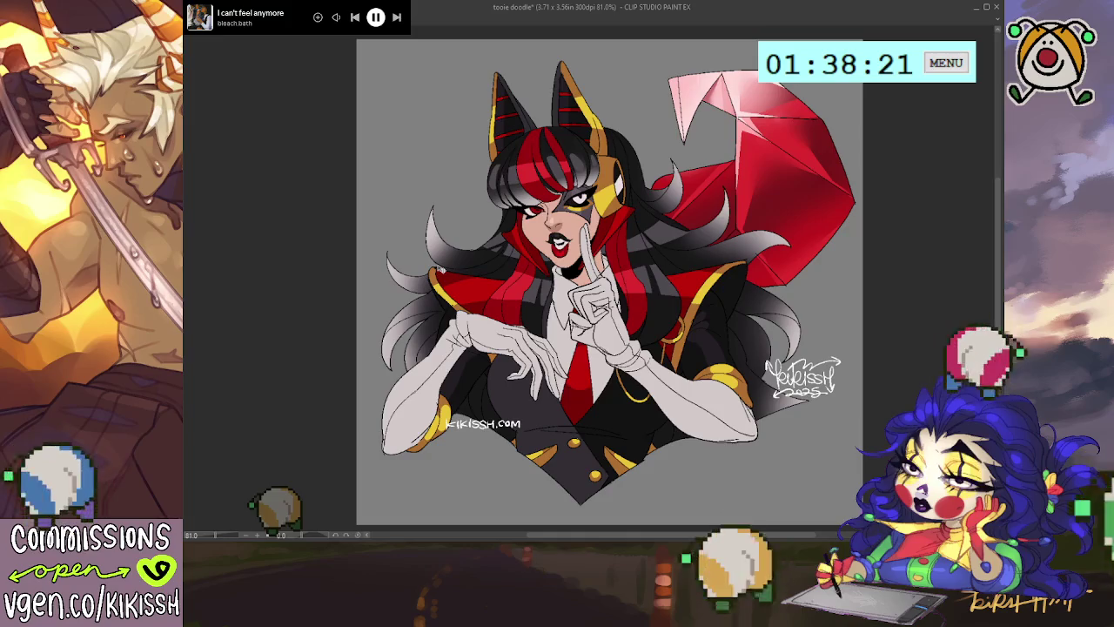
{"action": "key", "text": "h"}
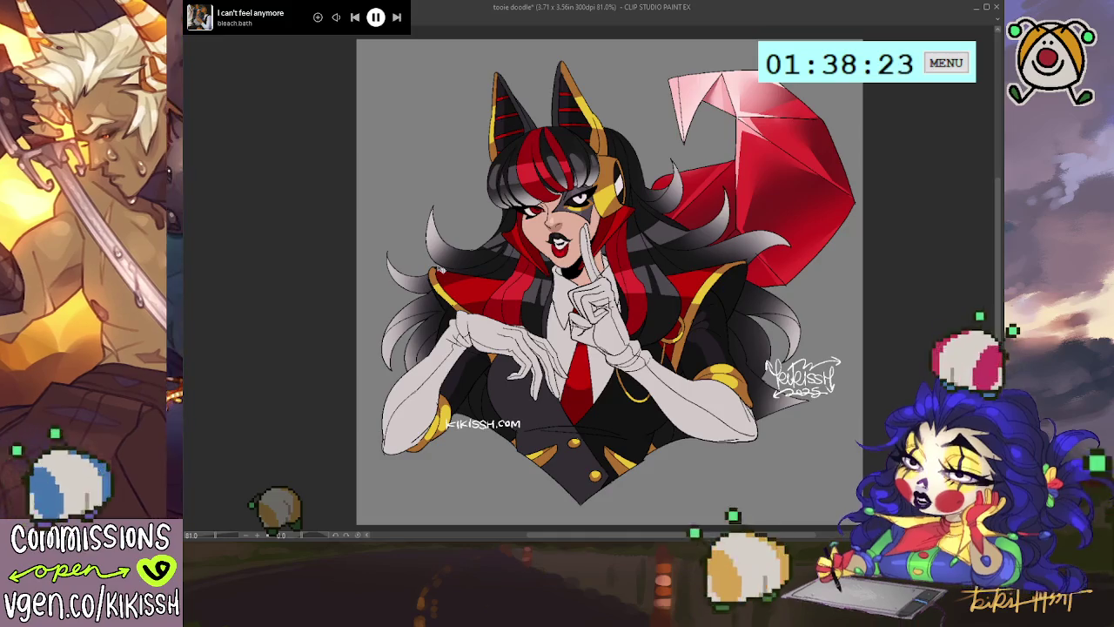
{"action": "key", "text": "h"}
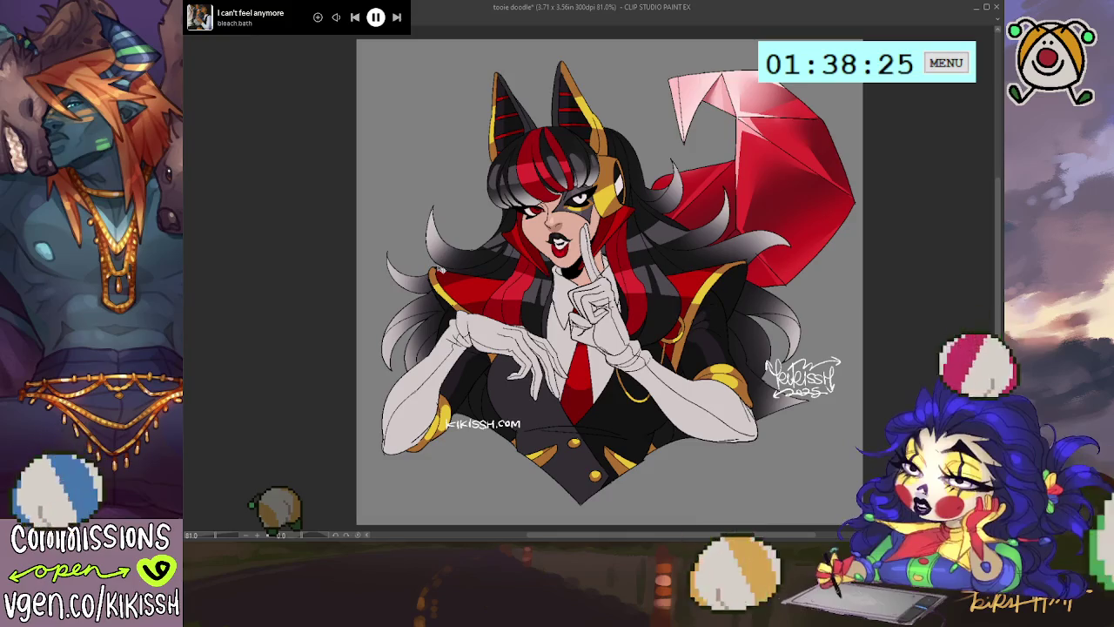
{"action": "key", "text": "h"}
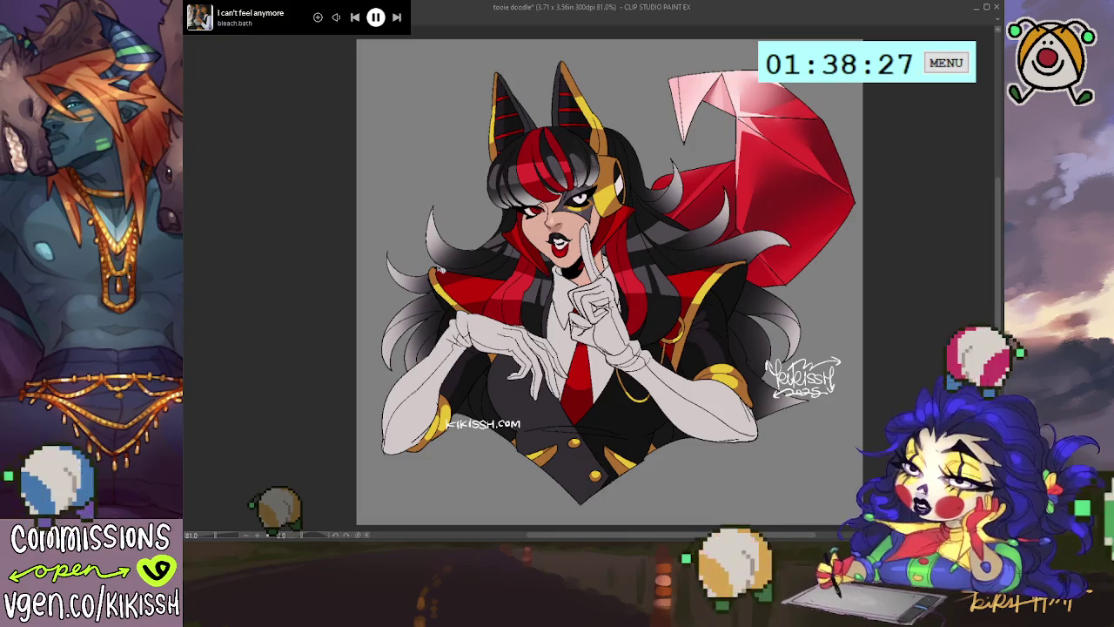
{"action": "key", "text": "h"}
{"action": "key", "text": "h"}
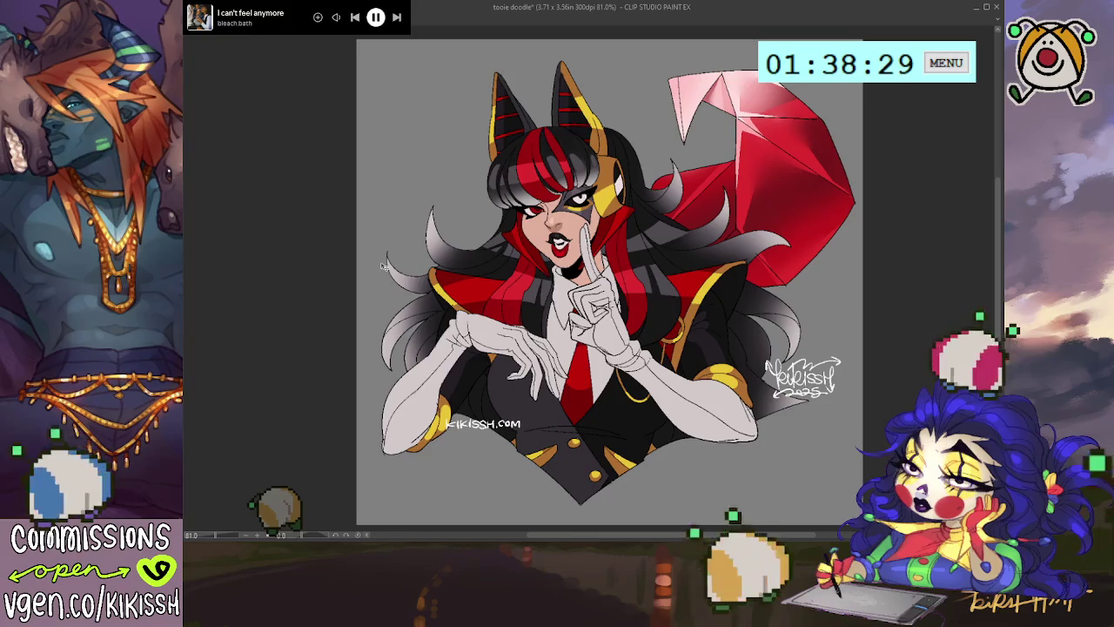
{"action": "key", "text": "h"}
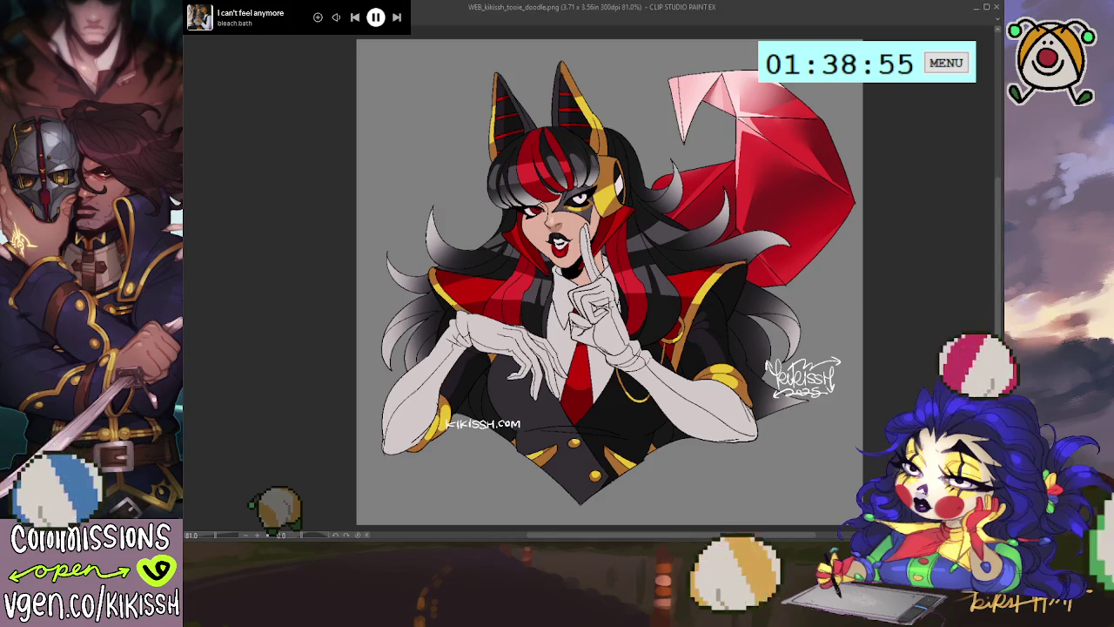
Hide the KIKISSH.COM watermark layer and export the artwork as HR_kikissh_tooie_doodle.png
{"action": "key", "text": "ctrl+z"}
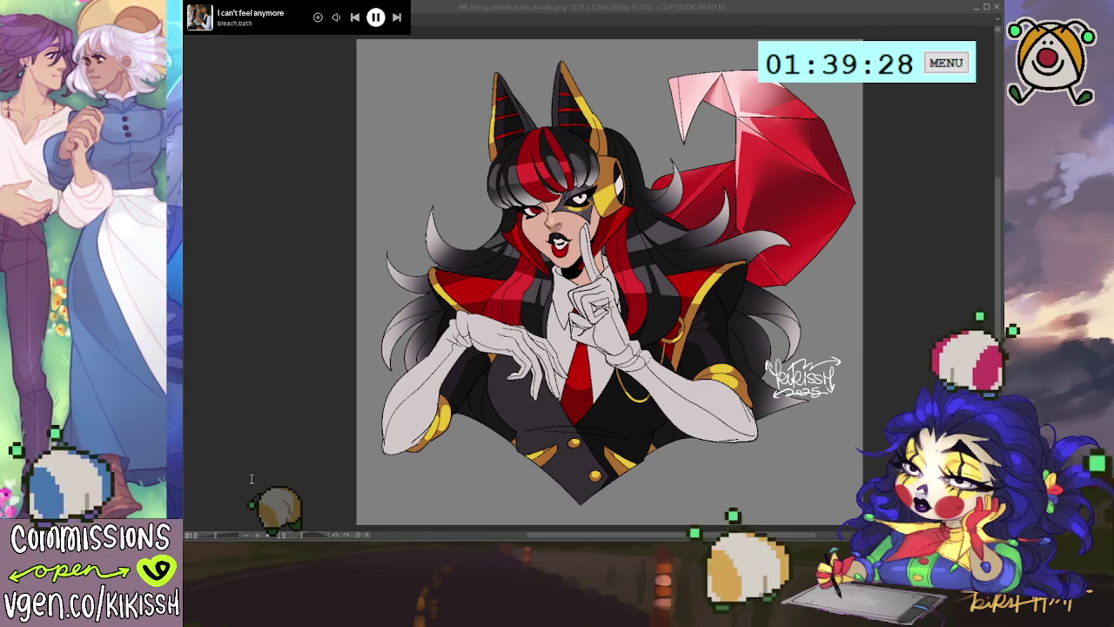
{"action": "left_click", "coordinate": [678, 223]}
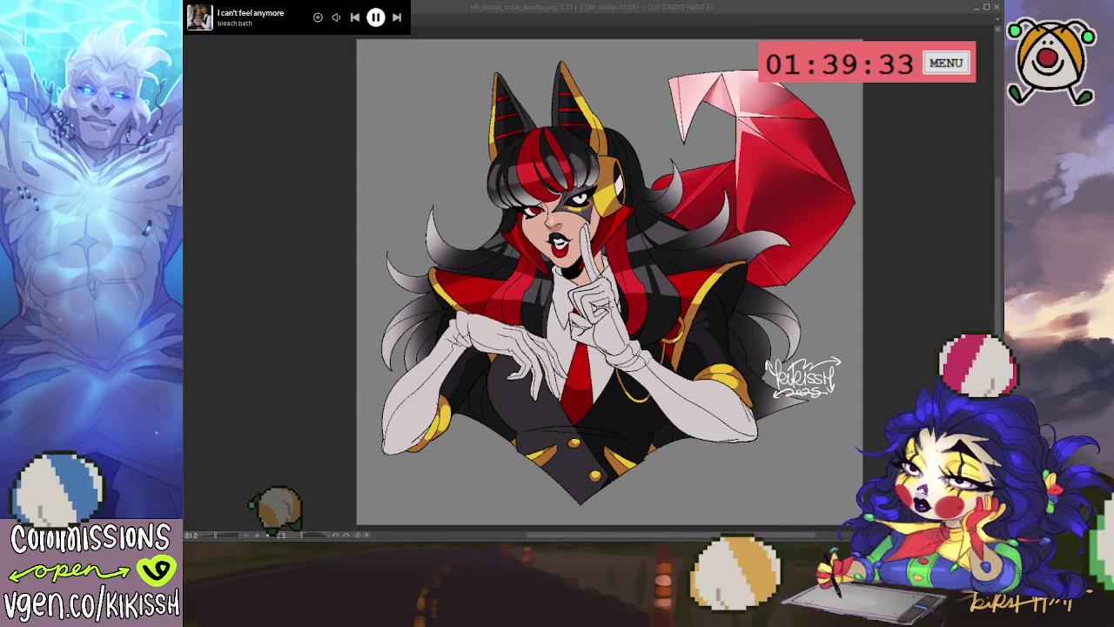
{"action": "key", "text": "alt+Tab"}
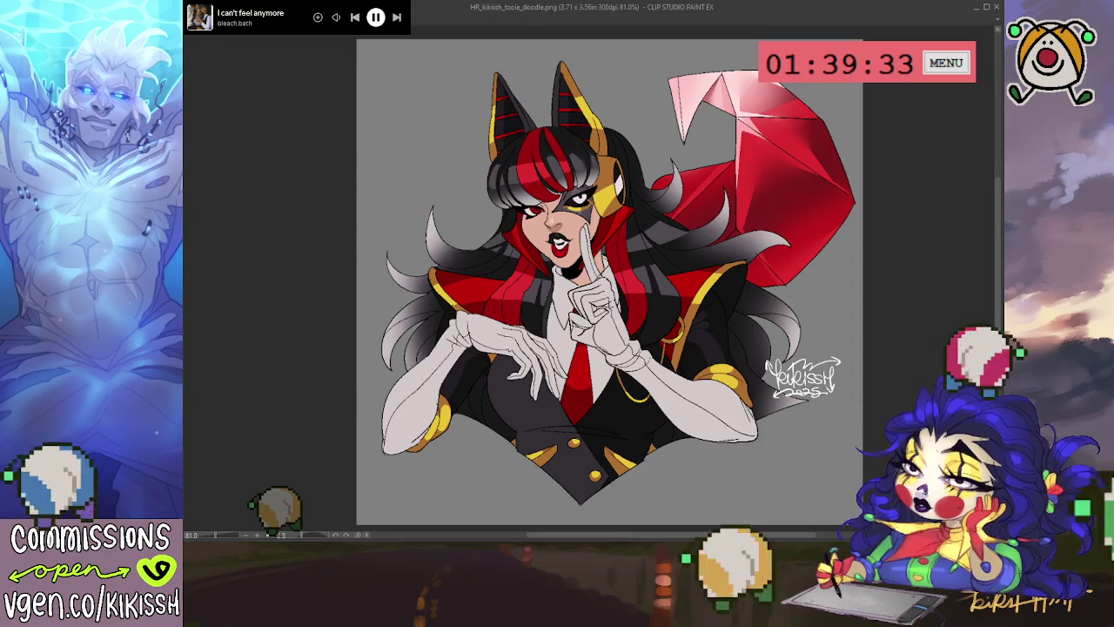
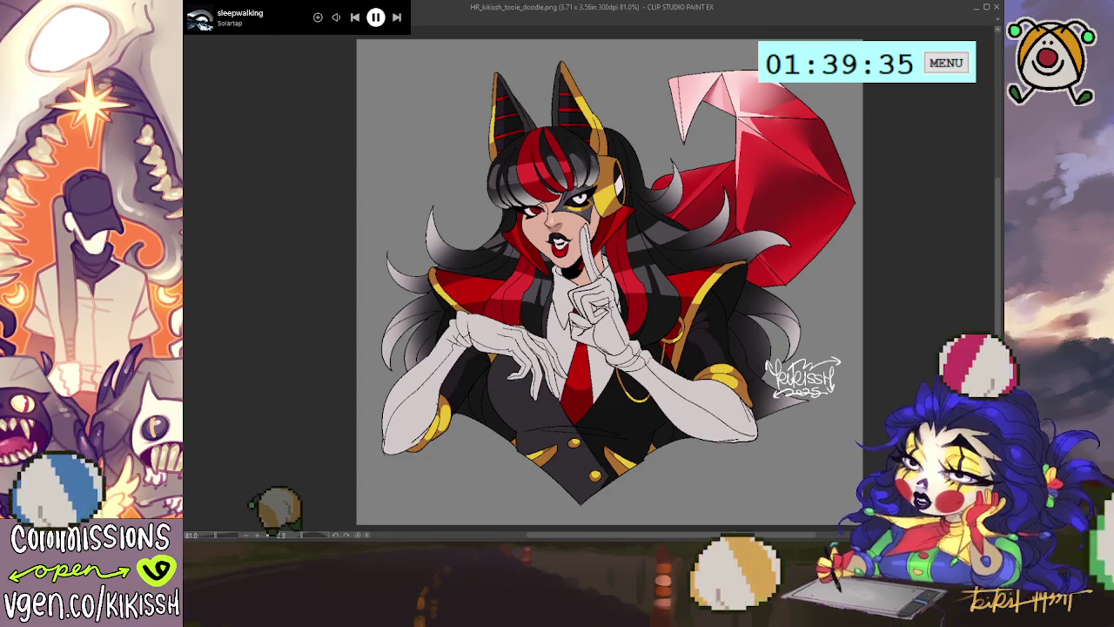
Cycle through the open canvases to the spicycurrybread doodles document with the two profile characters
{"action": "key", "text": "ctrl+Tab"}
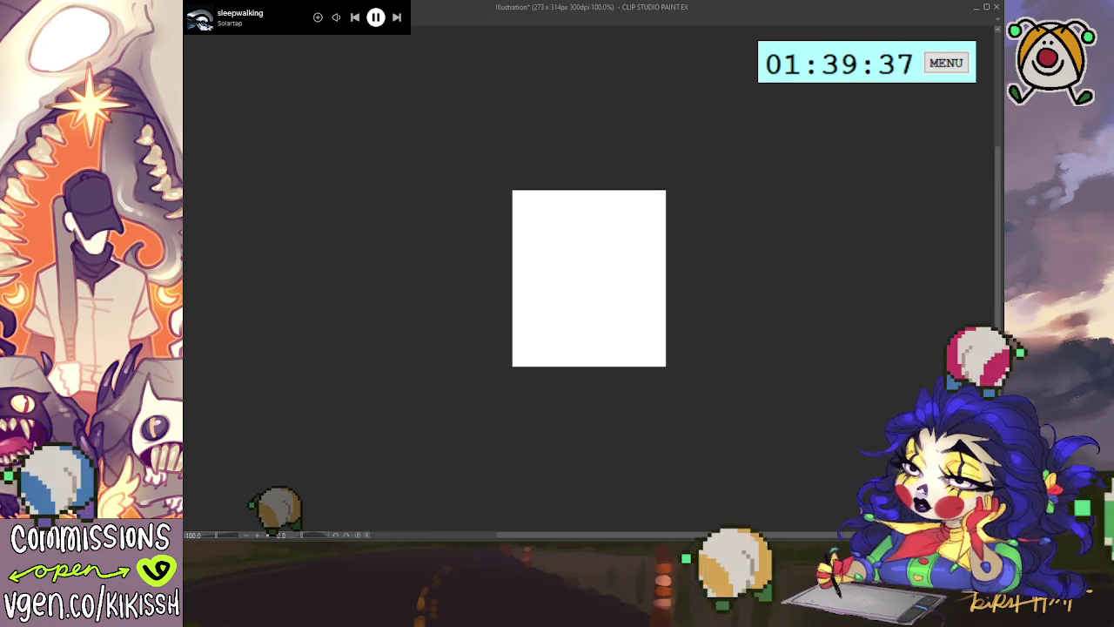
{"action": "key", "text": "ctrl+Tab"}
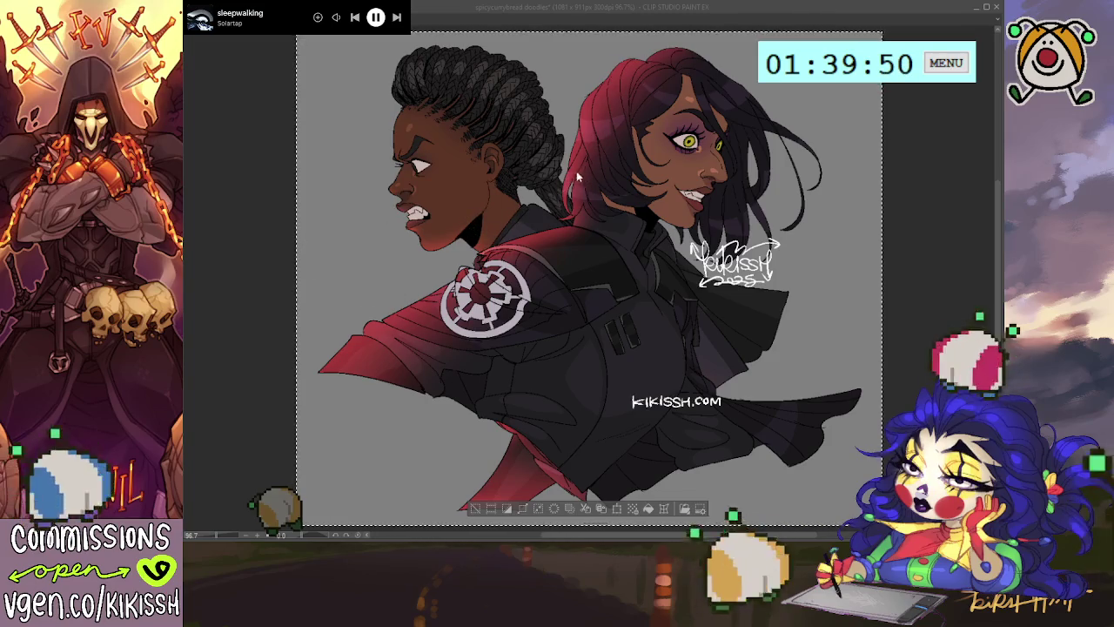
Show HR_transp_kikissh_tooie_doodle_enlrg.png, zoom in toward the face, then zoom back out to fit
{"action": "key", "text": "ctrl+Tab"}
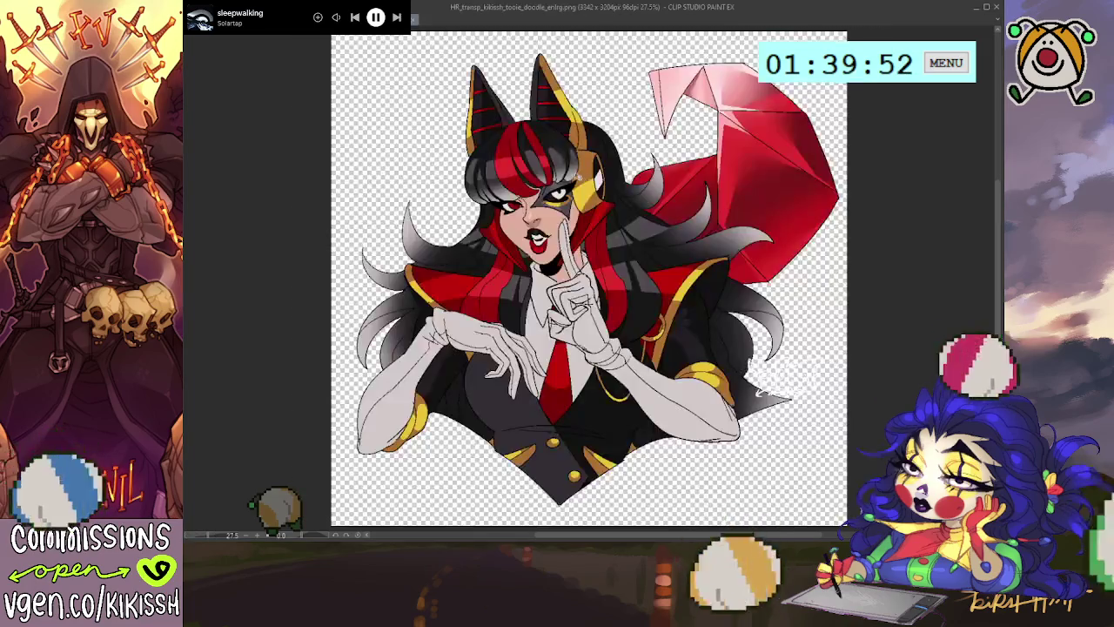
{"action": "key", "text": "ctrl+plus"}
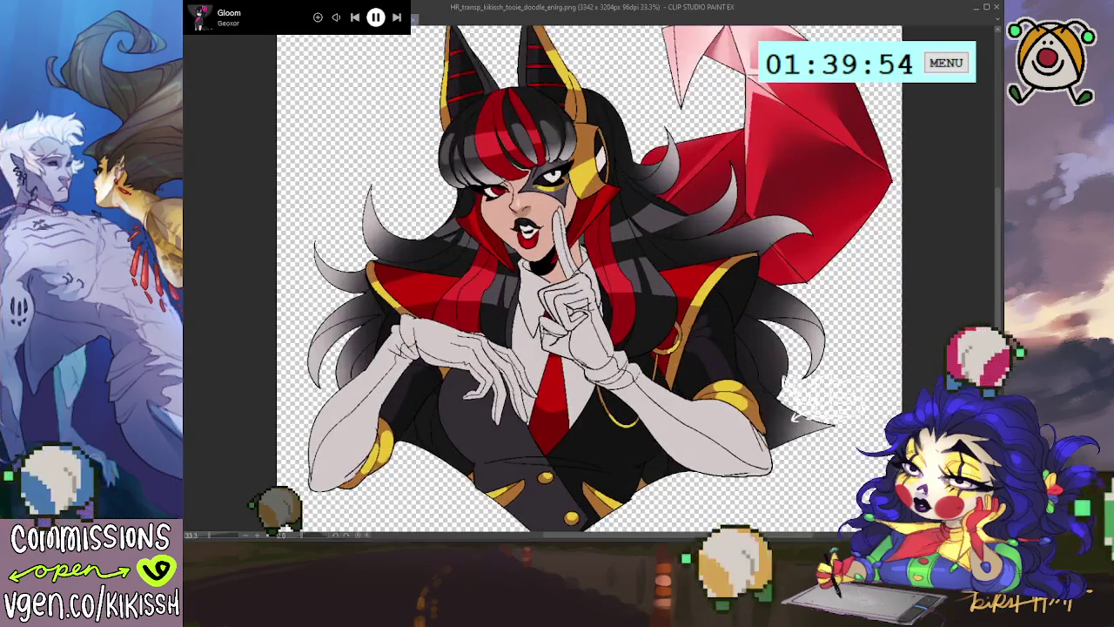
{"action": "key", "text": "ctrl+plus"}
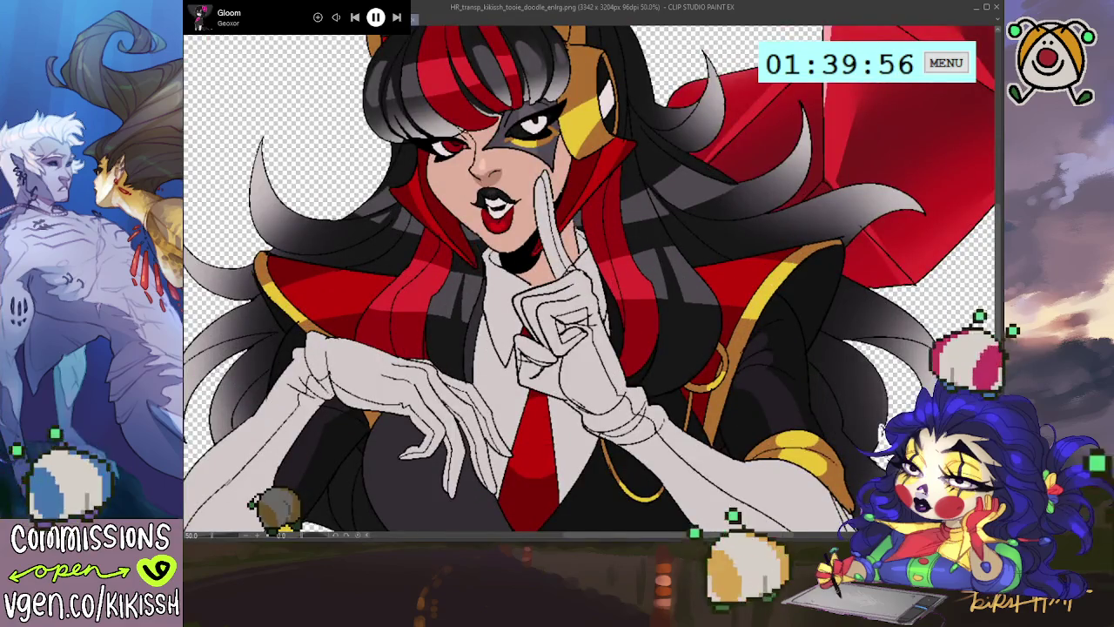
{"action": "key", "text": "ctrl+plus"}
{"action": "key", "text": "ctrl+plus"}
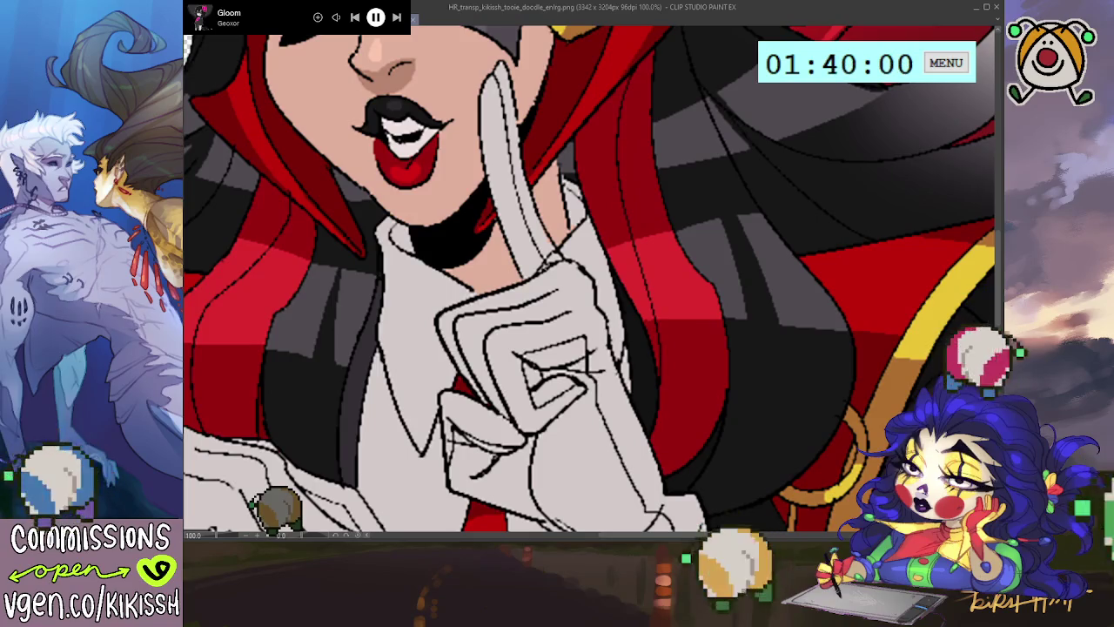
{"action": "scroll", "coordinate": [446, 358], "scroll_direction": "down", "scroll_amount": 2}
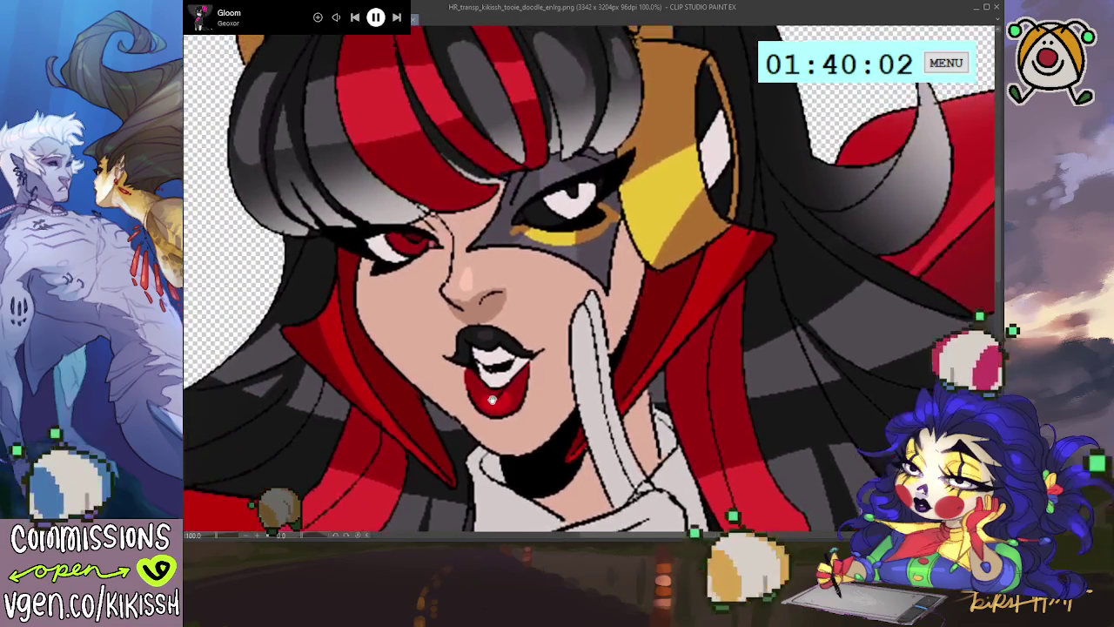
{"action": "scroll", "coordinate": [446, 359], "scroll_direction": "down", "scroll_amount": 1}
{"action": "scroll", "coordinate": [445, 358], "scroll_direction": "down", "scroll_amount": 3}
{"action": "scroll", "coordinate": [445, 358], "scroll_direction": "down", "scroll_amount": 2}
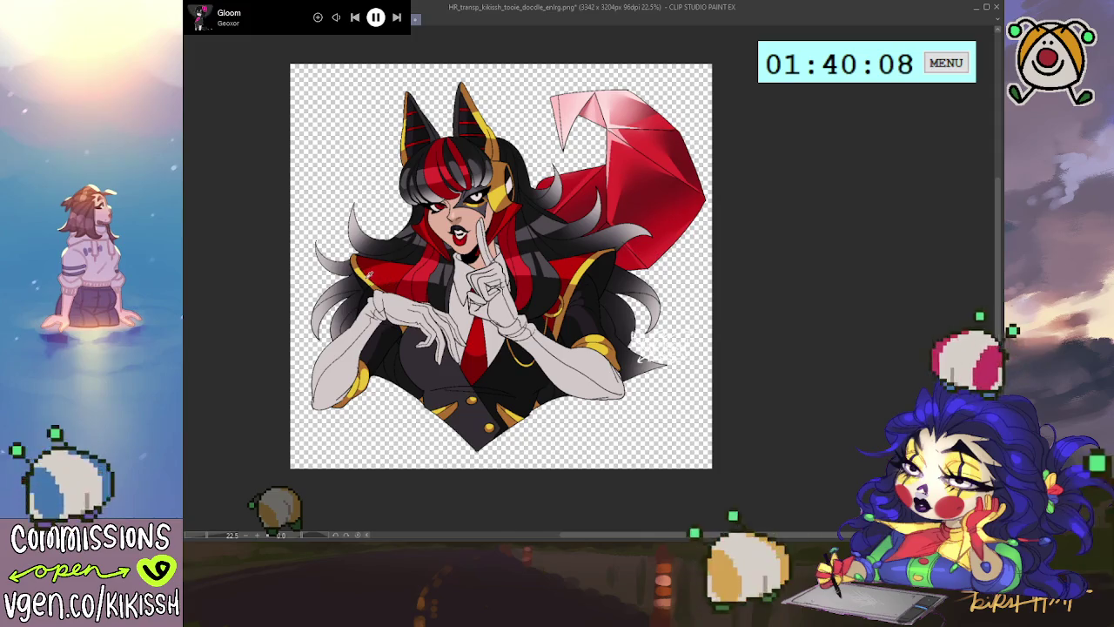
Preview the art on the yellow paper, then set the resolution to 300 dpi at 3342 x 3204 px
{"action": "key", "text": "ctrl+z"}
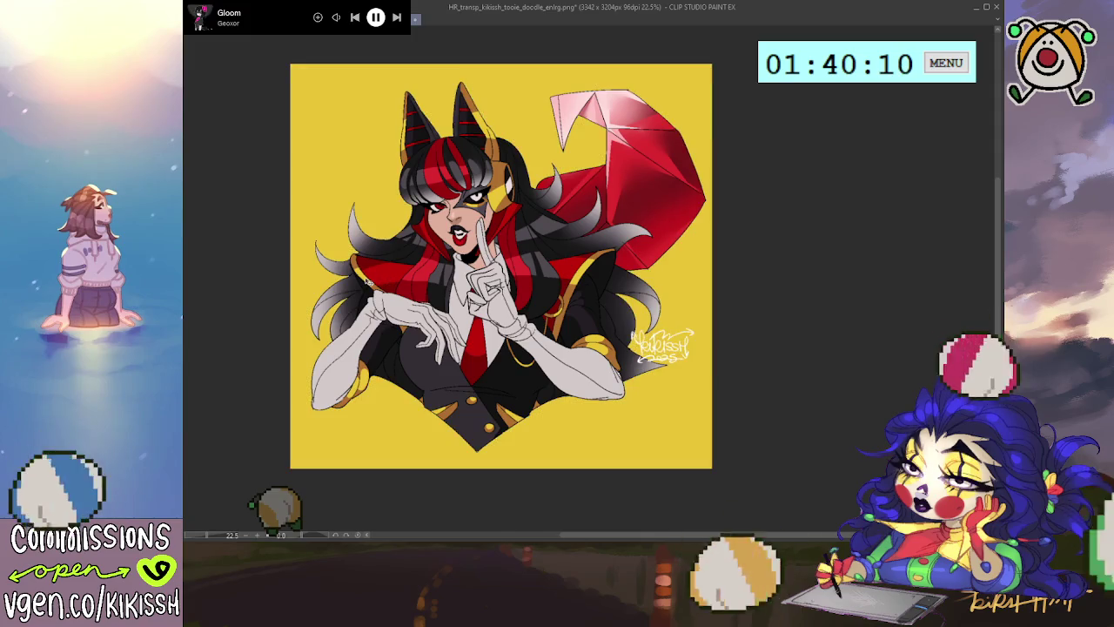
{"action": "key", "text": "ctrl+y"}
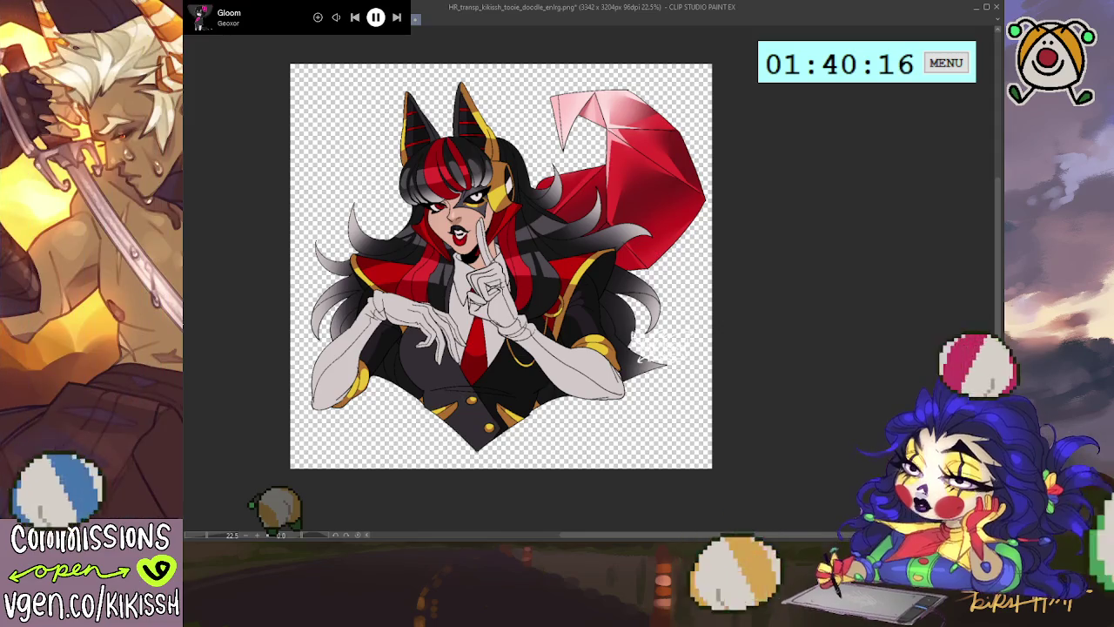
{"action": "key", "text": "ctrl+t"}
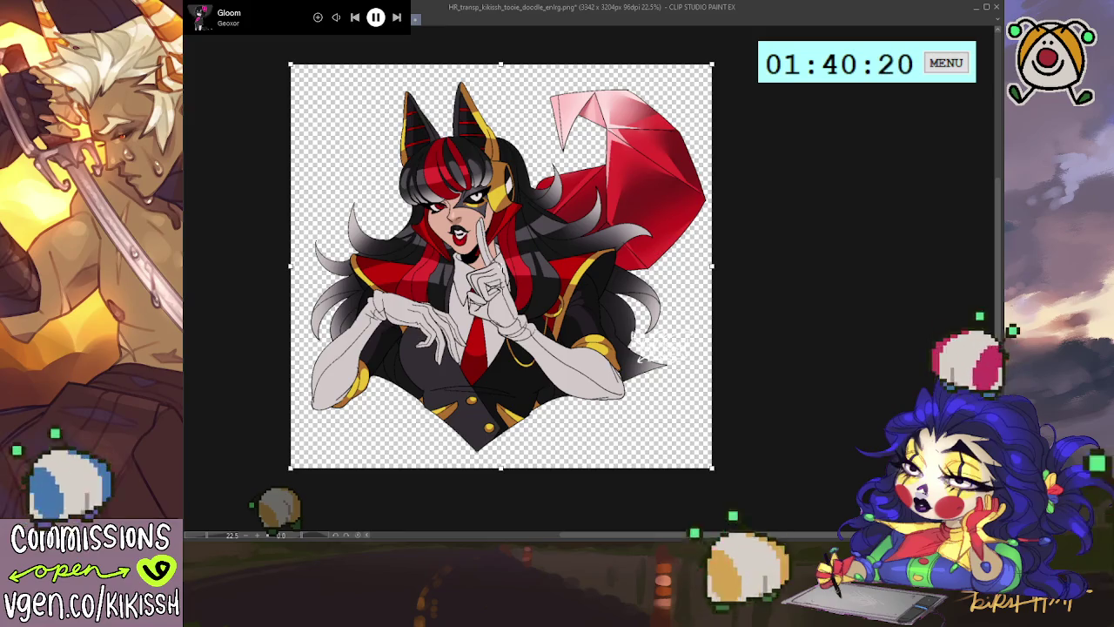
{"action": "key", "text": "Return"}
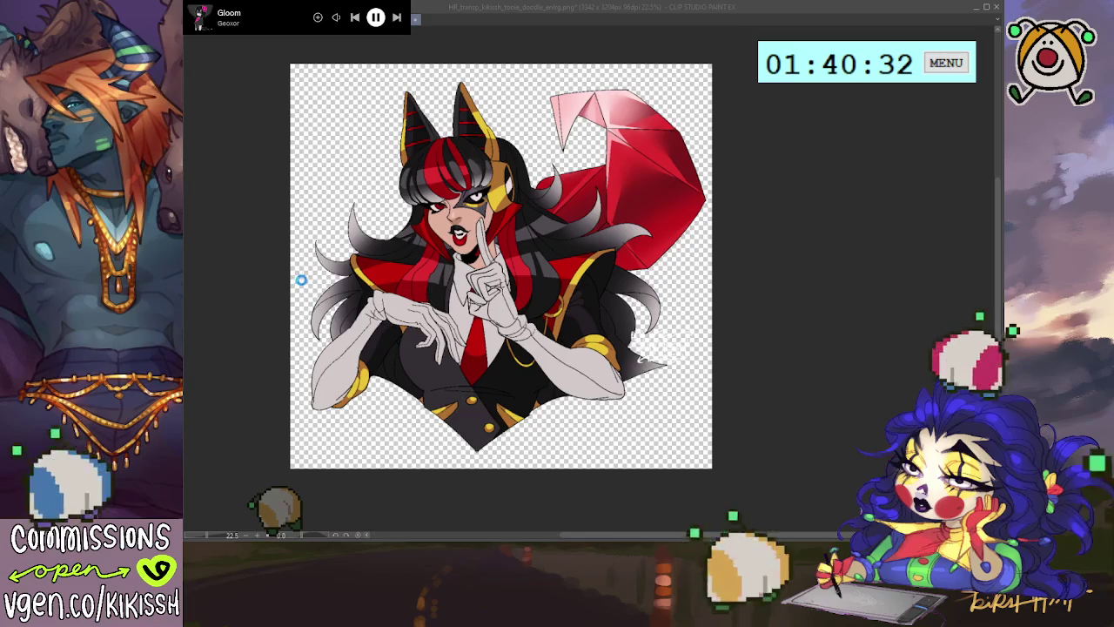
{"action": "key", "text": "Return"}
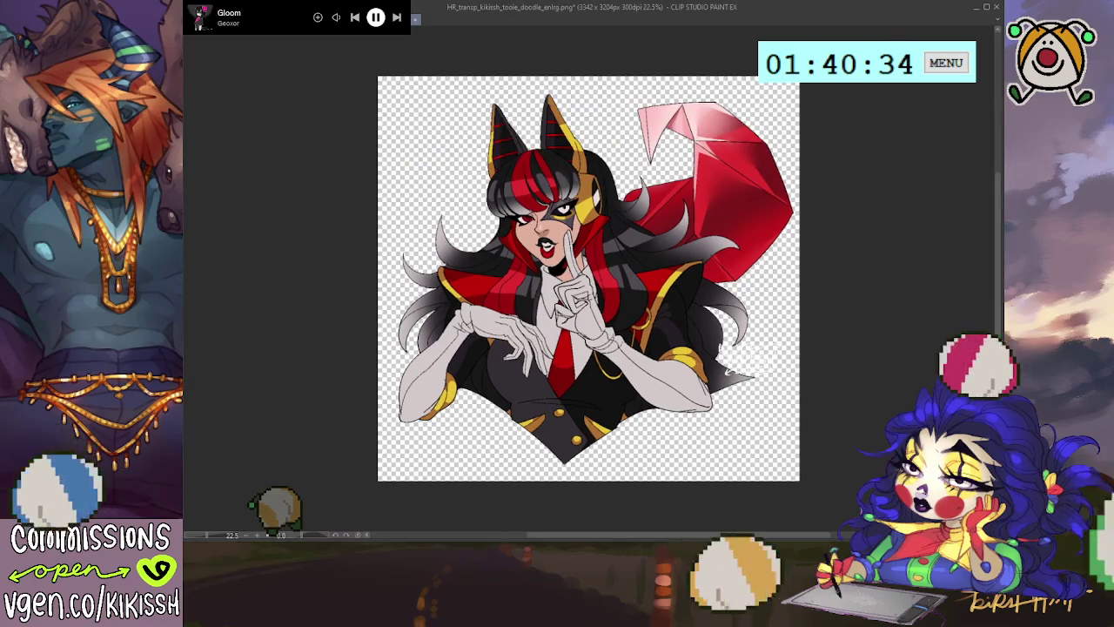
Dismiss the transform without changes and zoom in and out to inspect the artwork
{"action": "key", "text": "ctrl+t"}
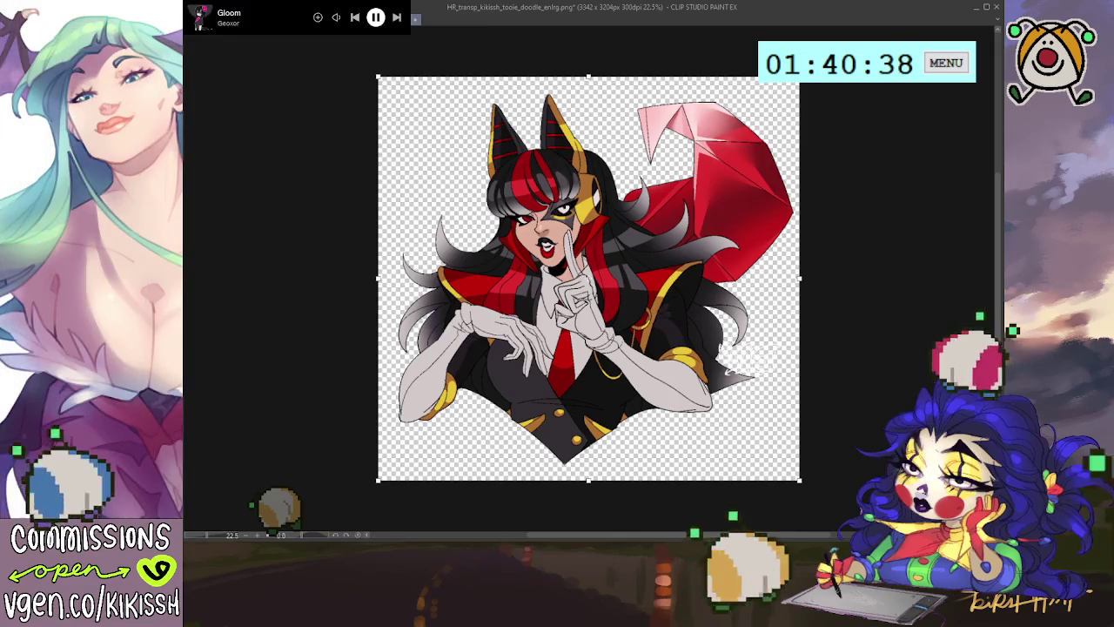
{"action": "key", "text": "Return"}
{"action": "scroll", "coordinate": [590, 250], "scroll_direction": "up", "scroll_amount": 2}
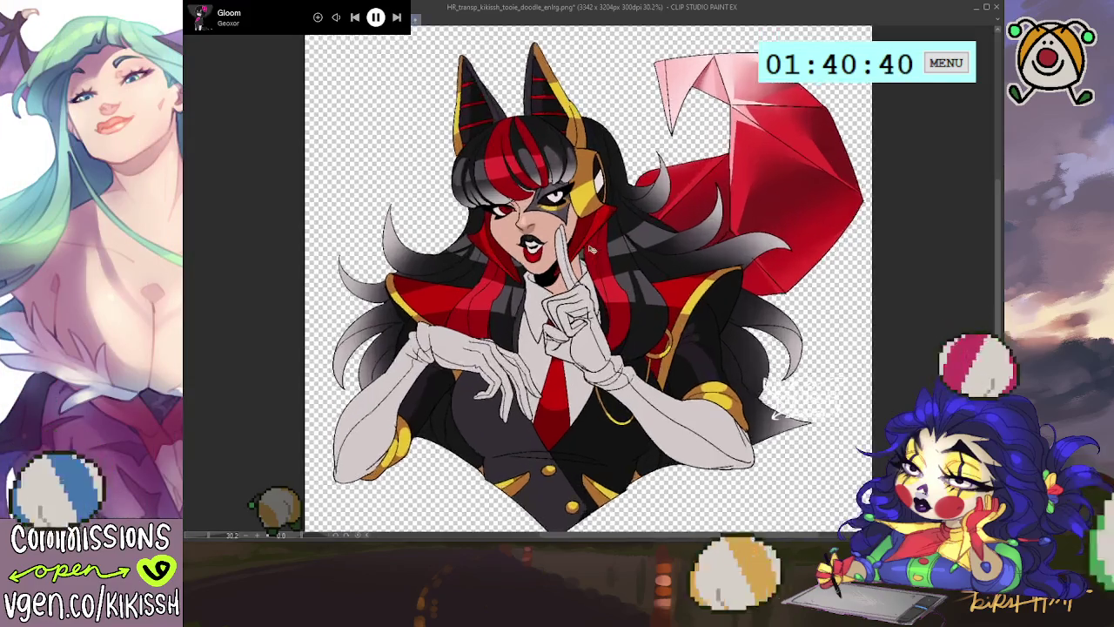
{"action": "scroll", "coordinate": [590, 250], "scroll_direction": "up", "scroll_amount": 1}
{"action": "scroll", "coordinate": [590, 250], "scroll_direction": "up", "scroll_amount": 1}
{"action": "scroll", "coordinate": [590, 250], "scroll_direction": "down", "scroll_amount": 1}
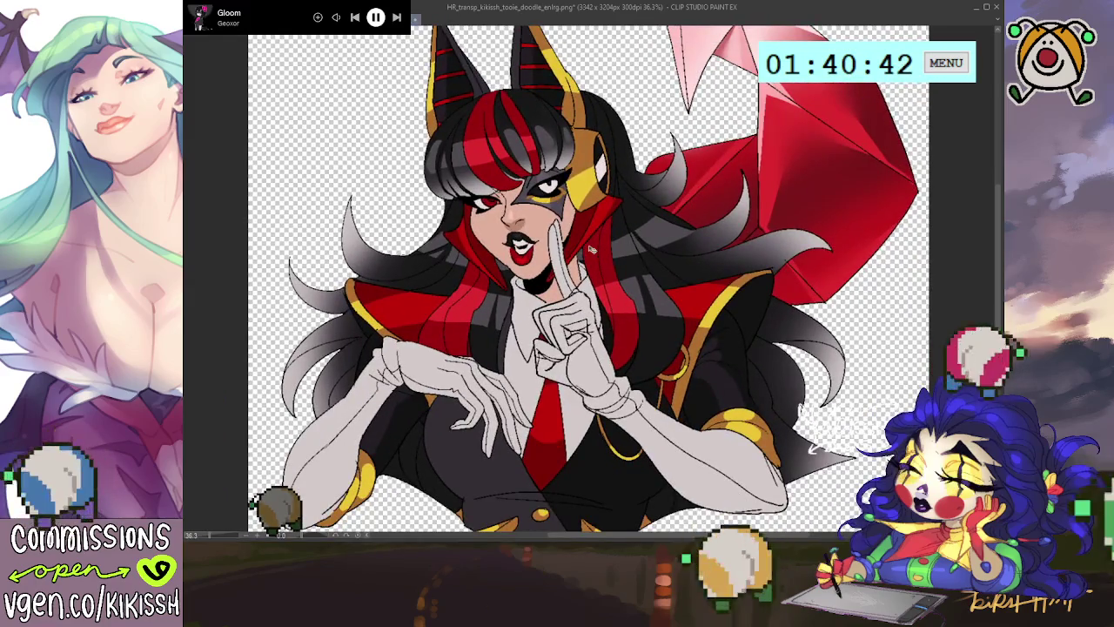
{"action": "scroll", "coordinate": [579, 242], "scroll_direction": "down", "scroll_amount": 1}
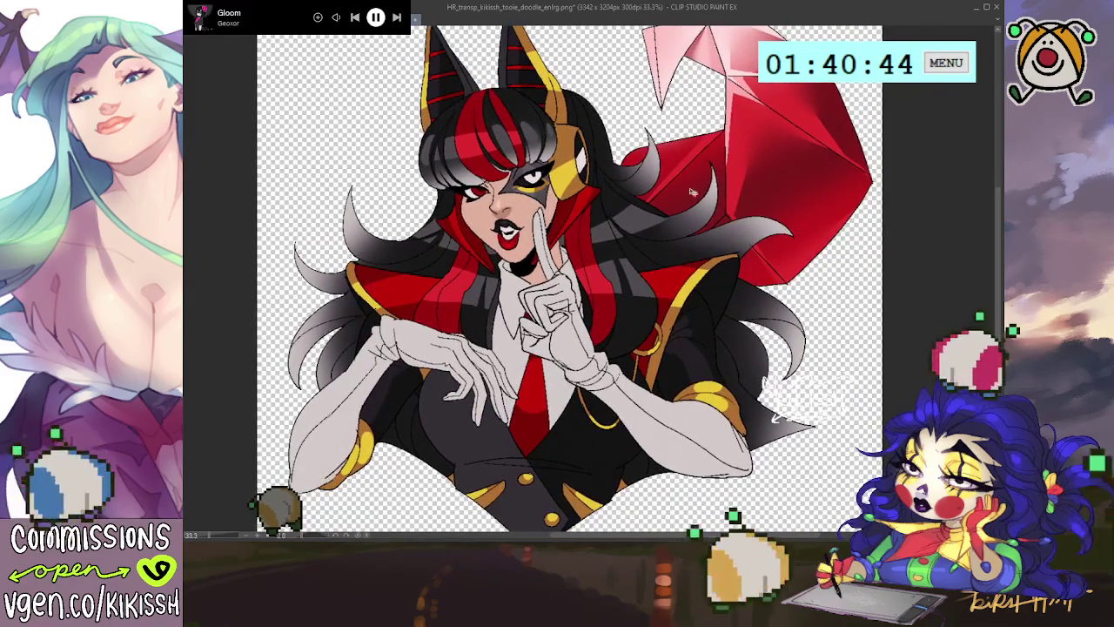
{"action": "scroll", "coordinate": [778, 183], "scroll_direction": "up", "scroll_amount": 4}
{"action": "scroll", "coordinate": [779, 183], "scroll_direction": "up", "scroll_amount": 3}
{"action": "scroll", "coordinate": [779, 183], "scroll_direction": "up", "scroll_amount": 2}
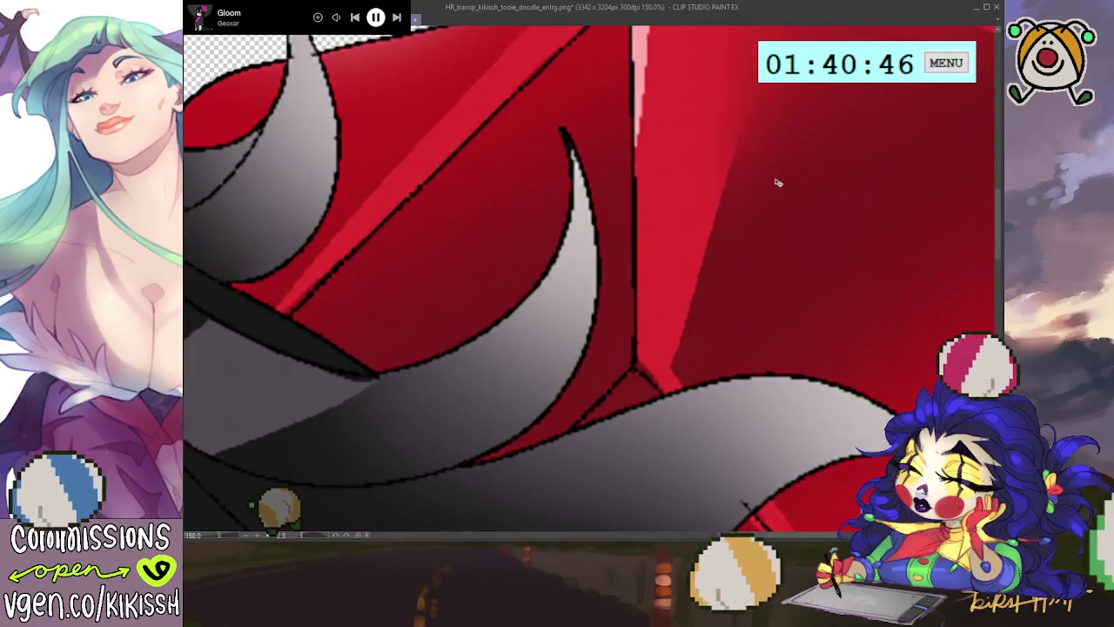
{"action": "scroll", "coordinate": [778, 183], "scroll_direction": "down", "scroll_amount": 3}
{"action": "scroll", "coordinate": [778, 182], "scroll_direction": "down", "scroll_amount": 3}
{"action": "scroll", "coordinate": [758, 196], "scroll_direction": "down", "scroll_amount": 3}
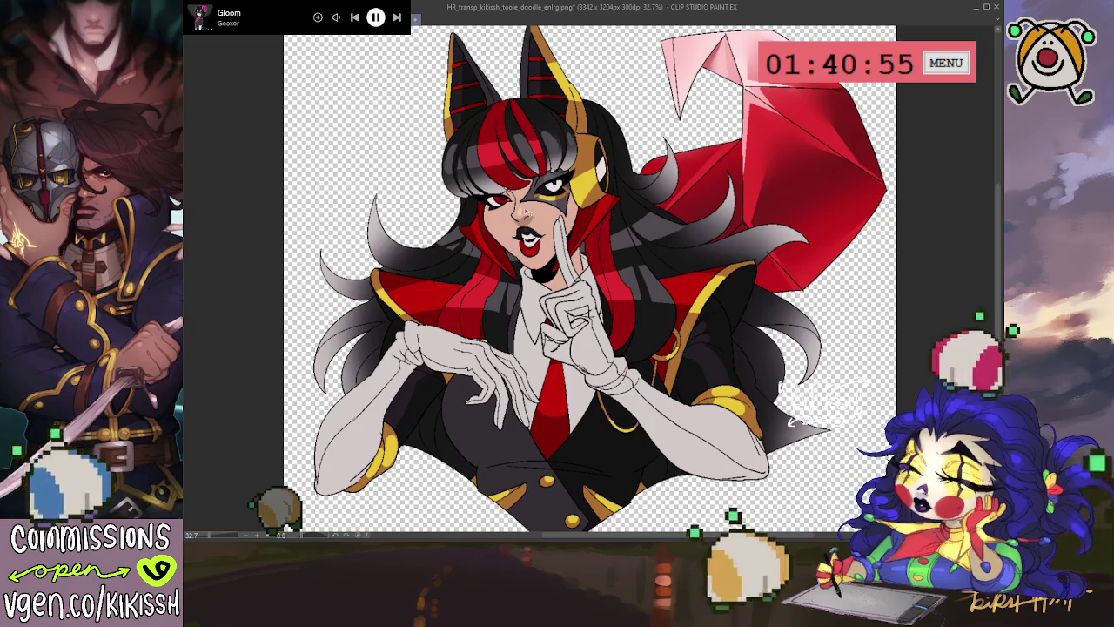
Give the artwork a final zoom check and save the enlarged 300 dpi illustration
{"action": "scroll", "coordinate": [528, 213], "scroll_direction": "up", "scroll_amount": 2}
{"action": "scroll", "coordinate": [527, 213], "scroll_direction": "up", "scroll_amount": 2}
{"action": "scroll", "coordinate": [529, 217], "scroll_direction": "up", "scroll_amount": 1}
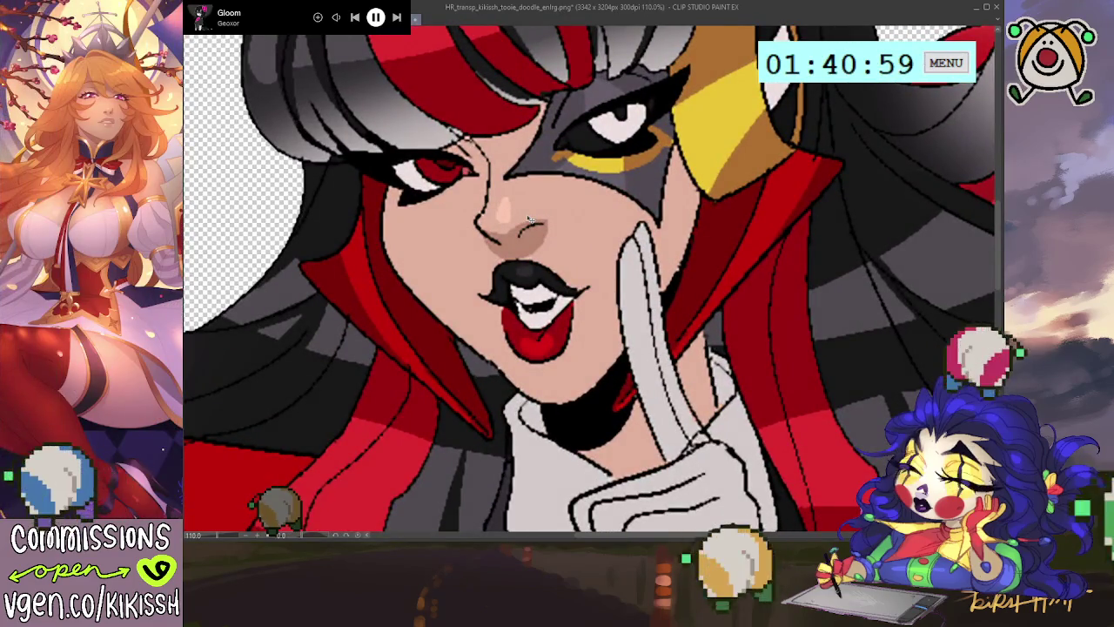
{"action": "scroll", "coordinate": [529, 218], "scroll_direction": "down", "scroll_amount": 2}
{"action": "scroll", "coordinate": [529, 217], "scroll_direction": "down", "scroll_amount": 2}
{"action": "scroll", "coordinate": [528, 218], "scroll_direction": "down", "scroll_amount": 1}
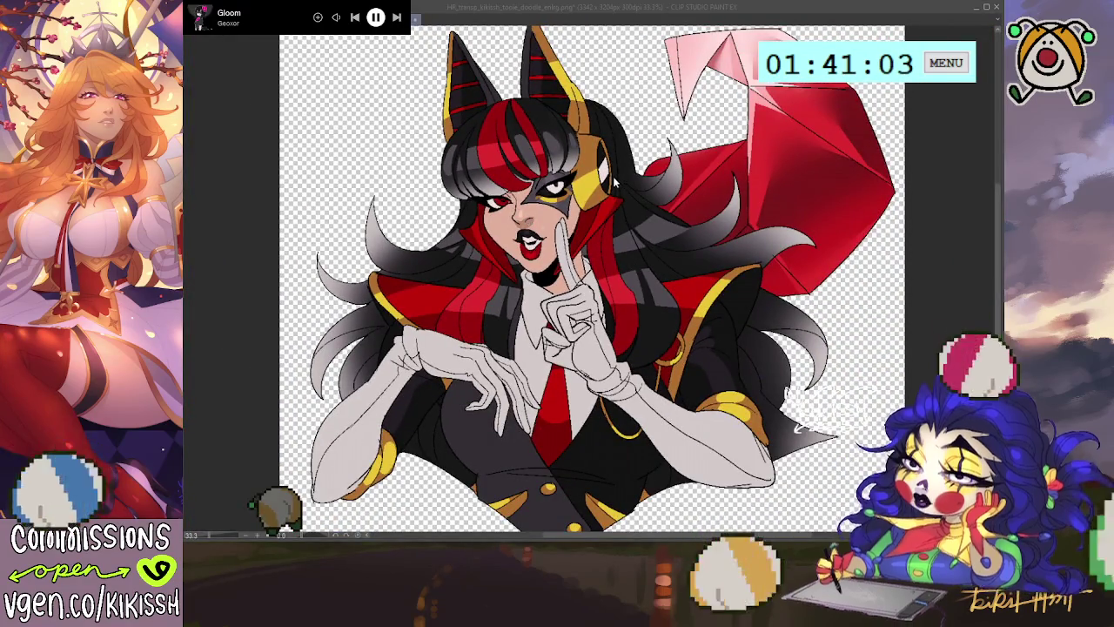
{"action": "key", "text": "ctrl+s"}
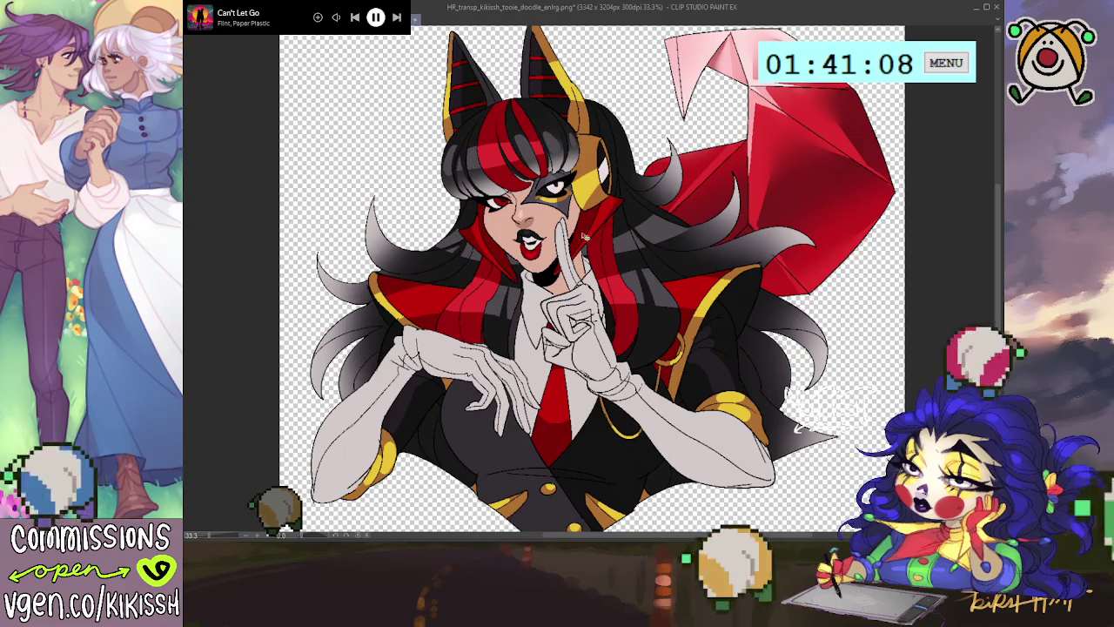
Preview the transparent fox-eared woman against the black background twice, panning across her upper body
{"action": "left_click", "coordinate": [661, 228]}
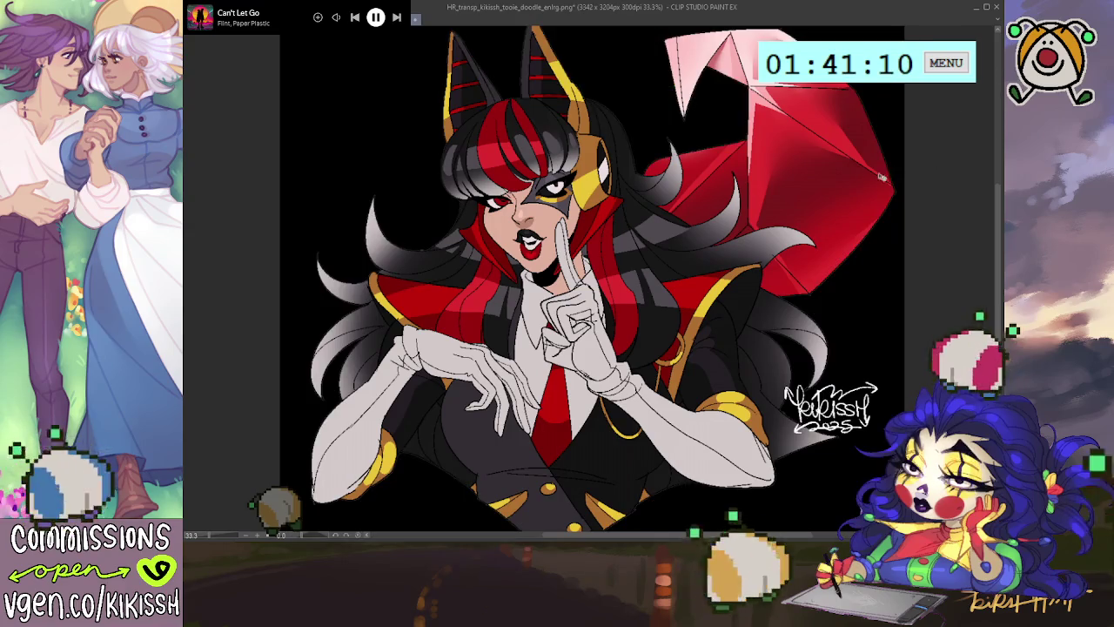
{"action": "scroll", "coordinate": [661, 228], "scroll_direction": "up", "scroll_amount": 2}
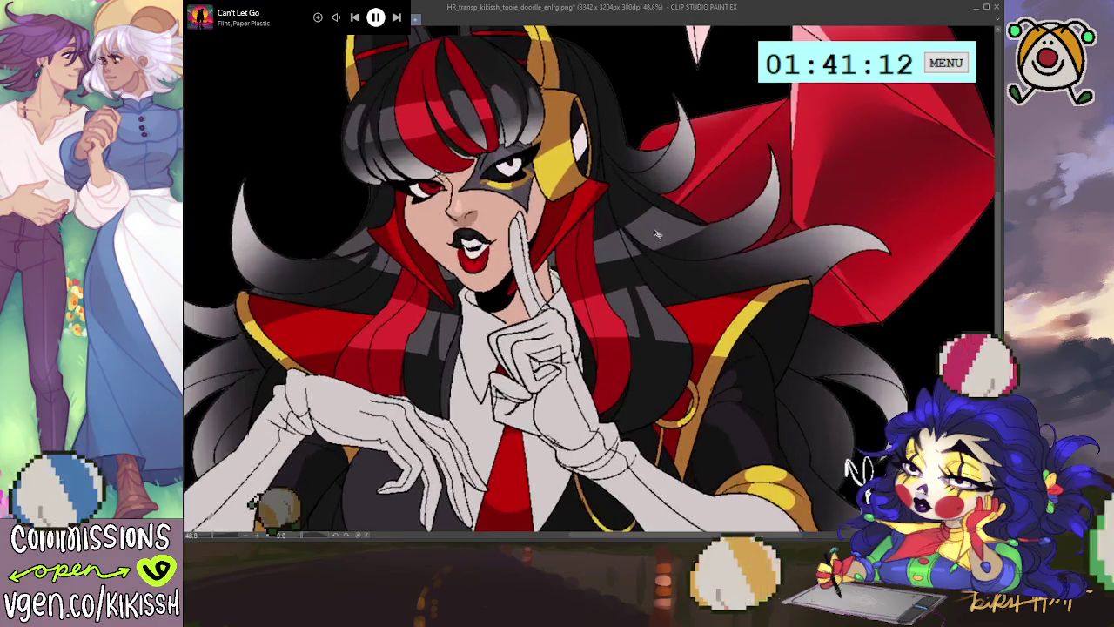
{"action": "key", "text": "ctrl+z"}
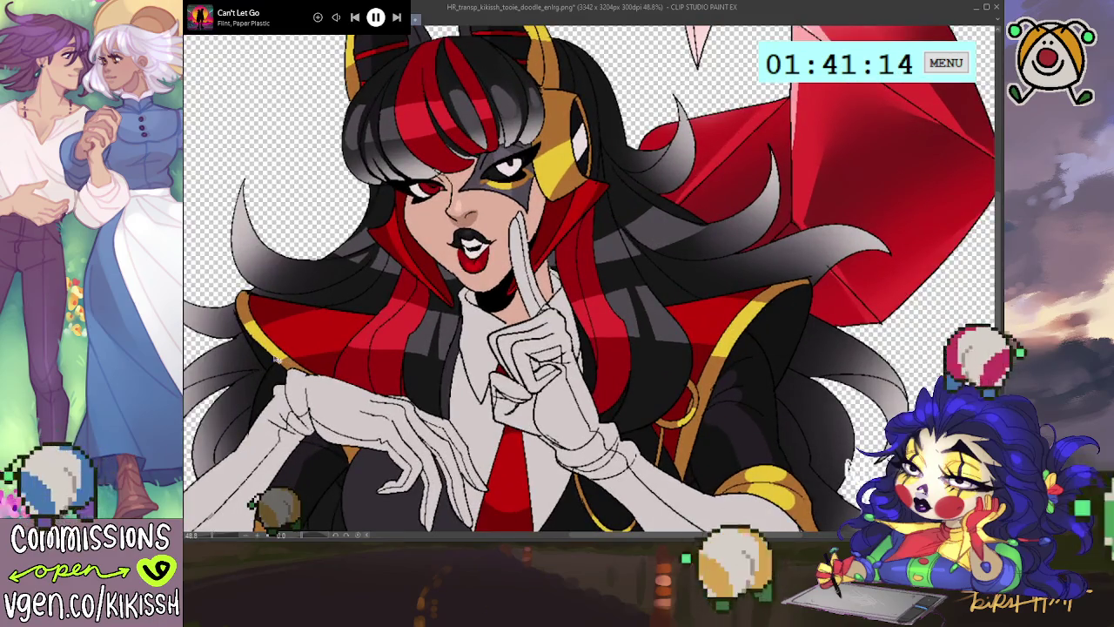
{"action": "left_click_drag", "start_coordinate": [246, 392], "coordinate": [270, 354]}
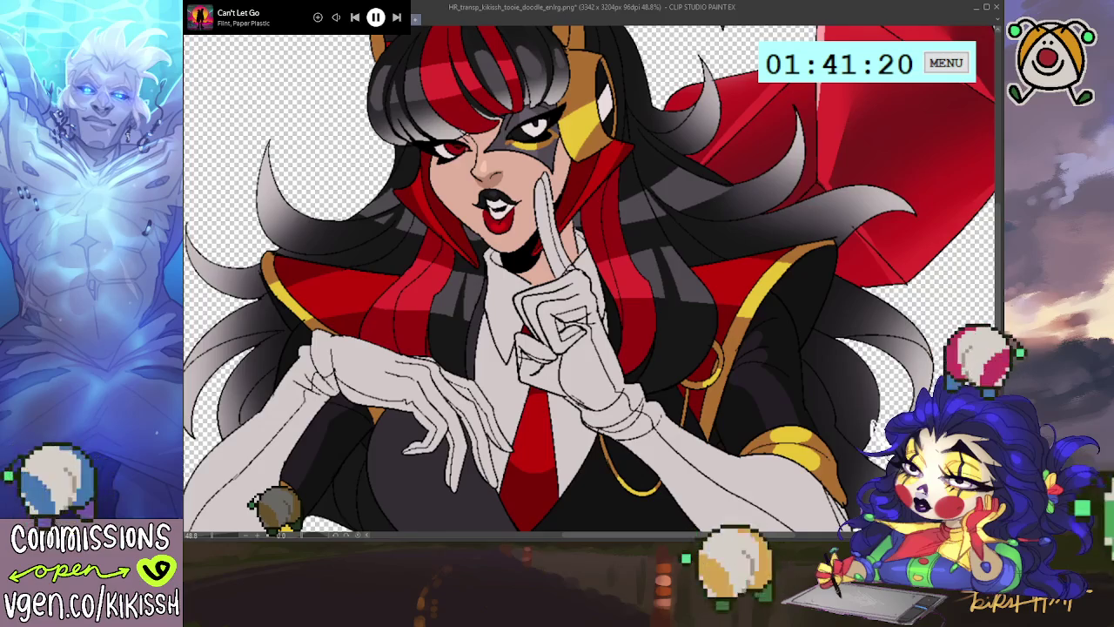
{"action": "left_click", "coordinate": [874, 428]}
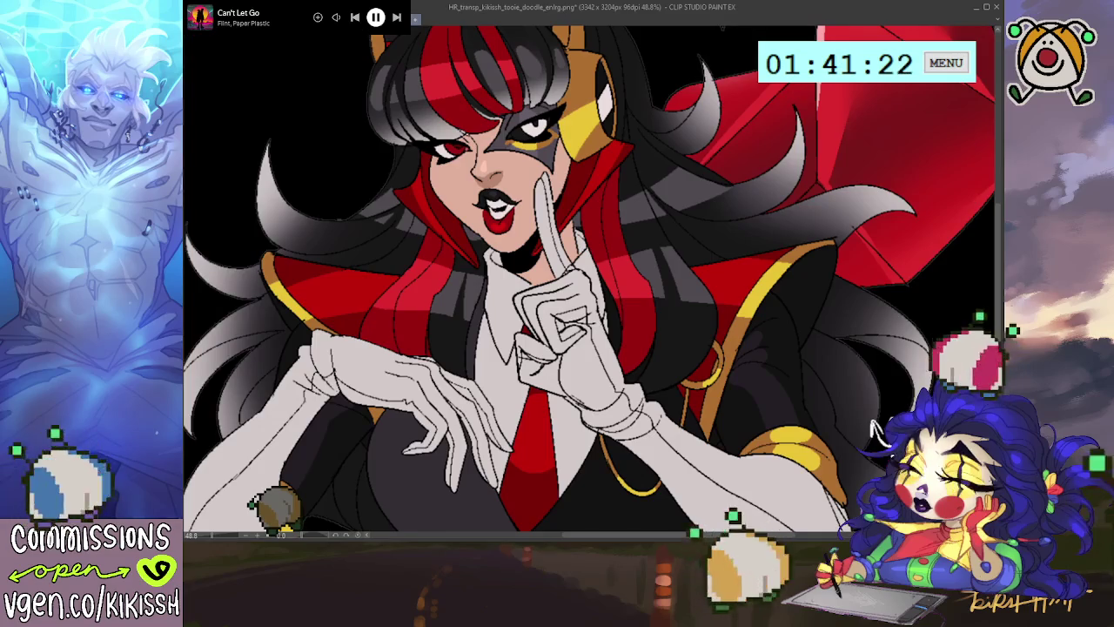
{"action": "key", "text": "ctrl+z"}
{"action": "scroll", "coordinate": [284, 241], "scroll_direction": "down", "scroll_amount": 2}
{"action": "scroll", "coordinate": [283, 241], "scroll_direction": "down", "scroll_amount": 1}
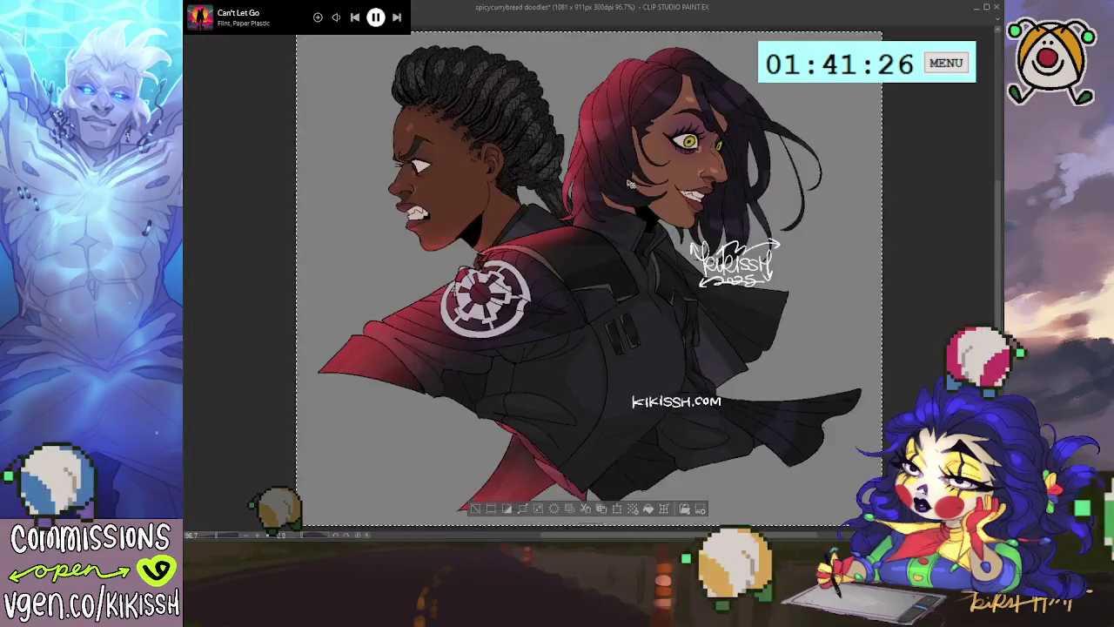
Switch to the grey-background HR_kikissh_tooie_doodle.png and view it at actual size
{"action": "key", "text": "ctrl+Tab"}
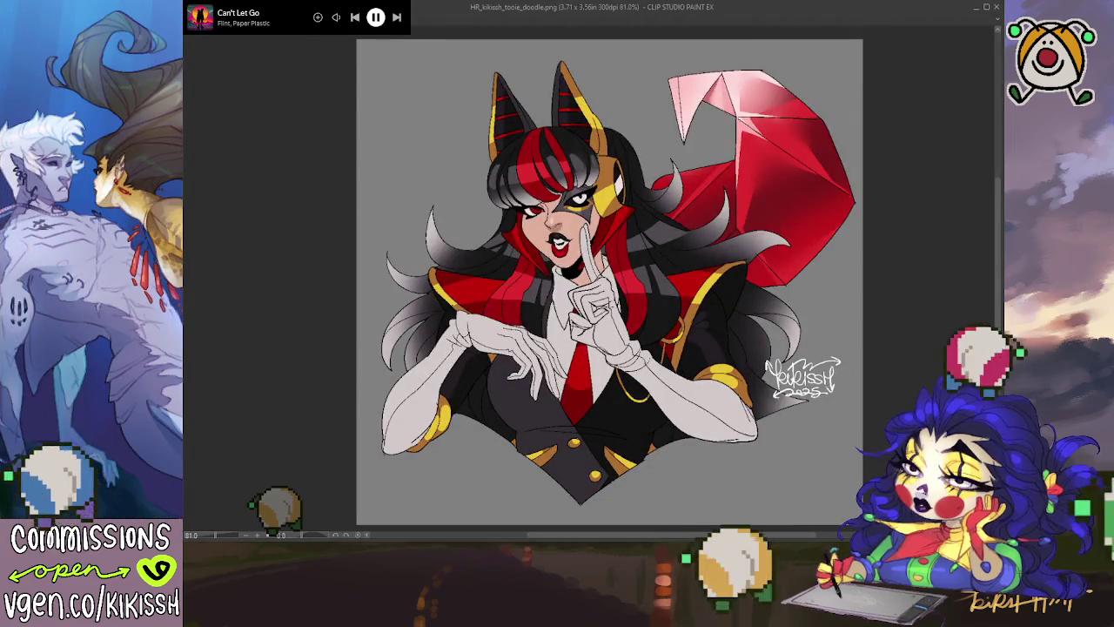
{"action": "key", "text": "ctrl+plus"}
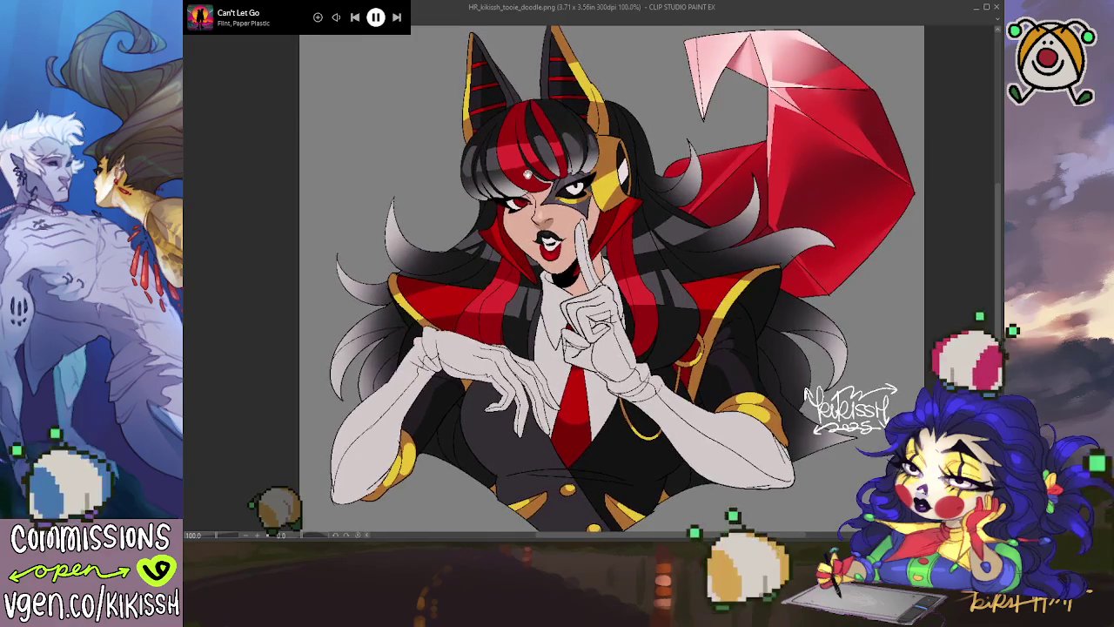